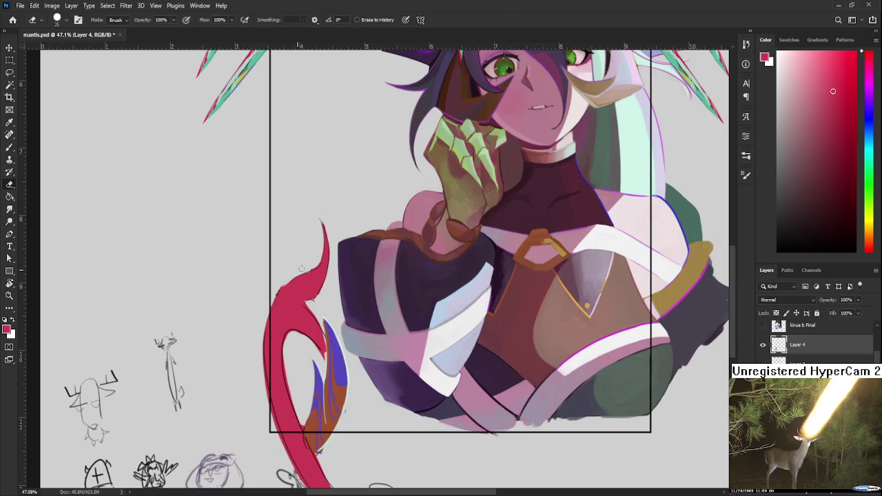
Step: Sample the tail's red and fill in its upper-left edge
{"action": "key", "text": "b"}
{"action": "left_click", "coordinate": [300, 279], "text": "alt"}
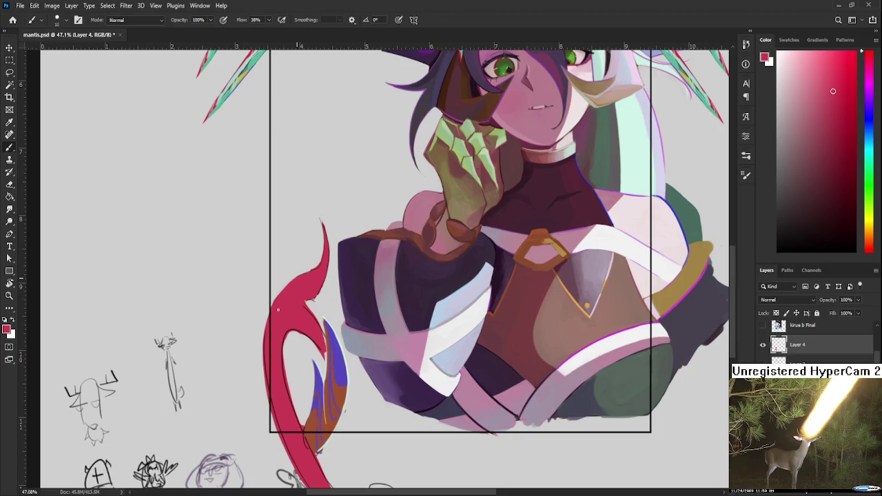
{"action": "mouse_move", "coordinate": [279, 294]}
{"action": "left_mouse_down"}
{"action": "mouse_move", "coordinate": [292, 280]}
{"action": "mouse_move", "coordinate": [290, 291]}
{"action": "left_mouse_up"}
Step: Erase the red tail's tip to make it shorter
{"action": "key", "text": "e"}
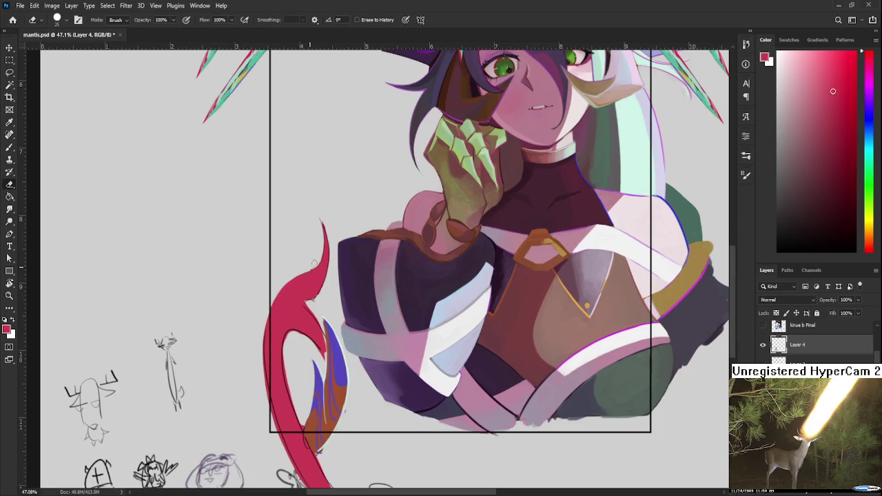
{"action": "scroll", "coordinate": [314, 263], "scroll_direction": "up", "scroll_amount": 1}
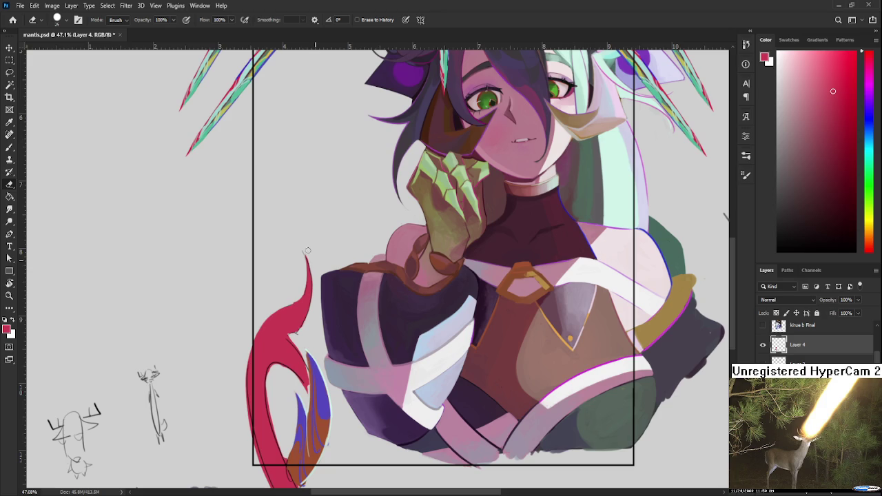
{"action": "left_click_drag", "start_coordinate": [307, 251], "coordinate": [309, 260]}
Step: Resample the tail's red, toggle between brush and eraser, and rotate the view sideways
{"action": "key", "text": "b"}
{"action": "left_click", "coordinate": [296, 326], "text": "alt"}
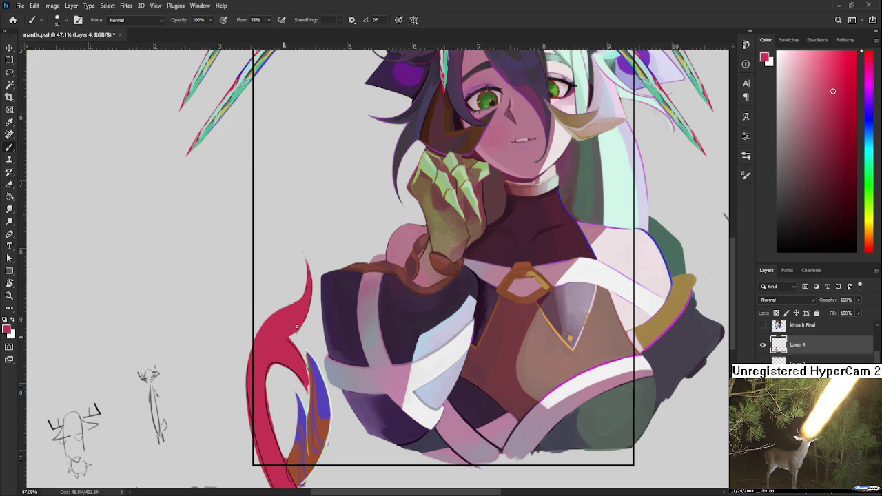
{"action": "key", "text": "e"}
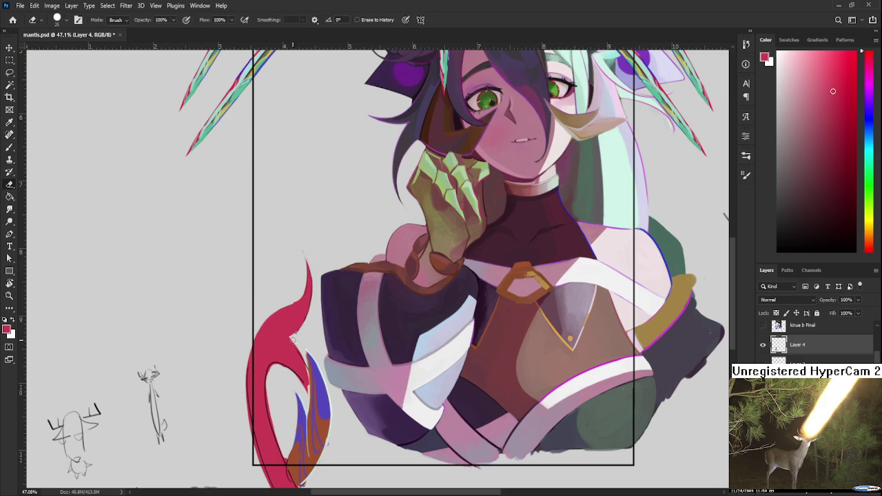
{"action": "key", "text": "b"}
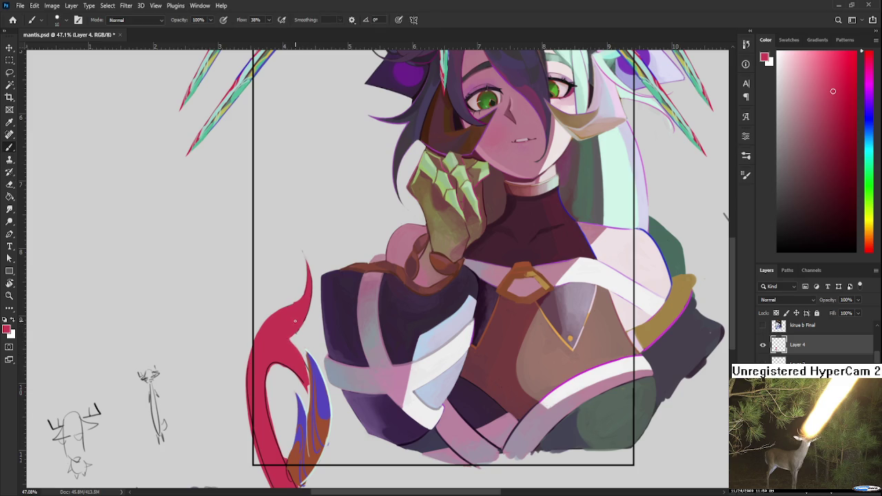
{"action": "scroll", "coordinate": [295, 319], "scroll_direction": "down", "scroll_amount": 3}
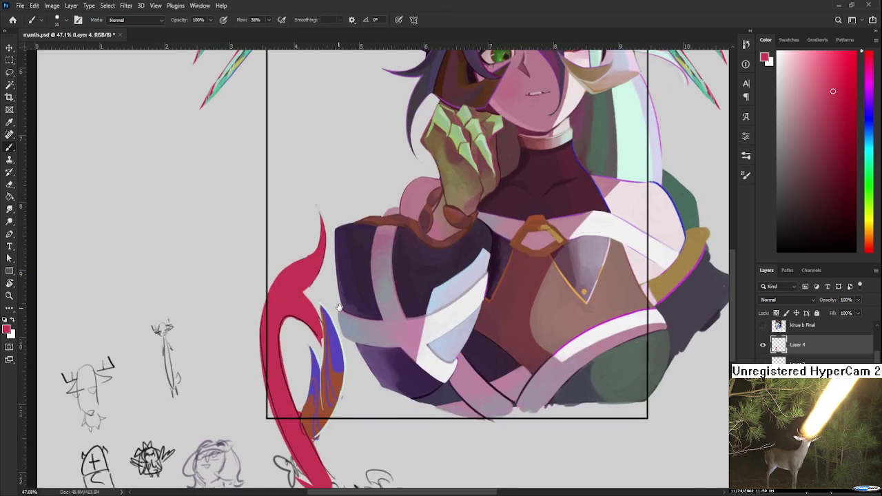
{"action": "scroll", "coordinate": [318, 318], "scroll_direction": "down", "scroll_amount": 1}
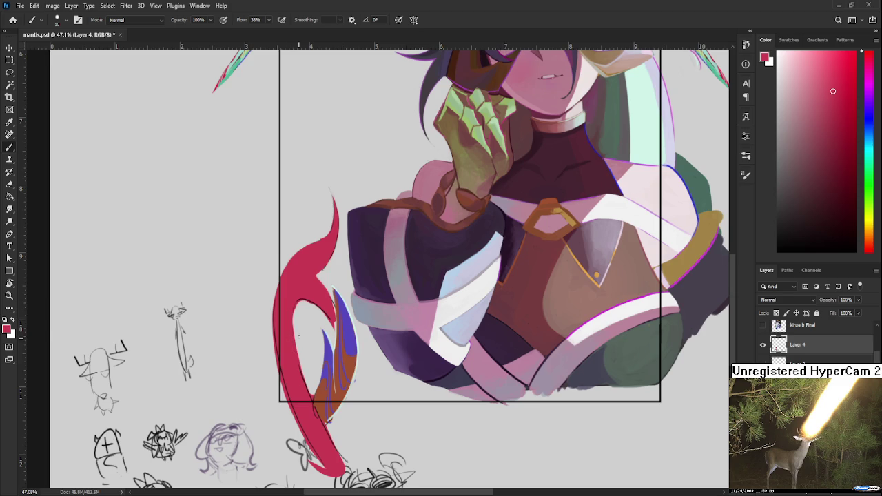
{"action": "key", "text": "e"}
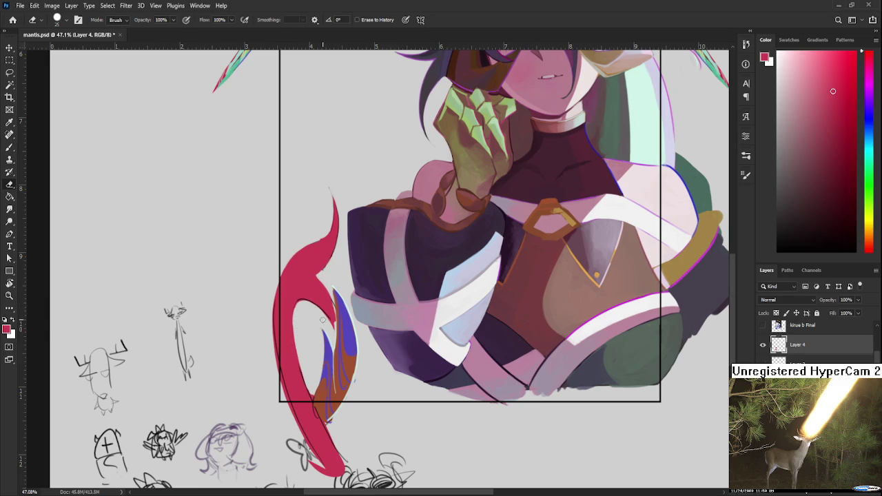
{"action": "left_click_drag", "start_coordinate": [313, 311], "coordinate": [378, 308]}
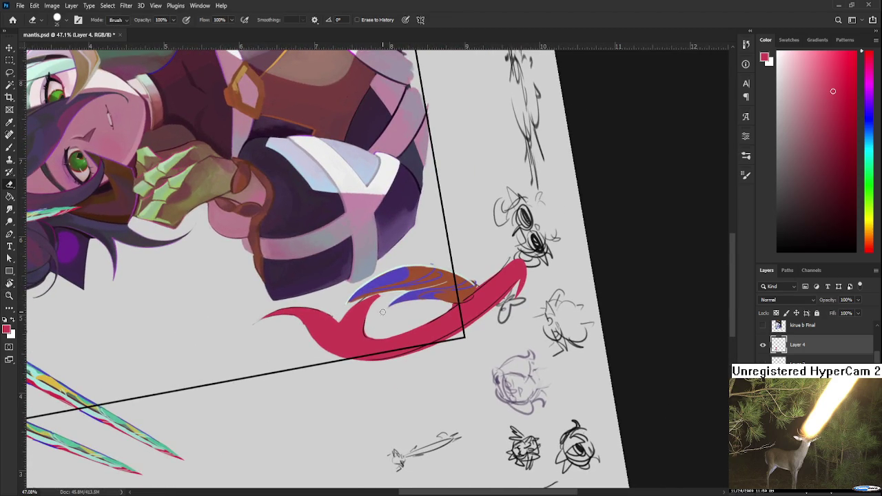
Step: Erase along the inner edge of the tail's curve
{"action": "left_click_drag", "start_coordinate": [372, 301], "coordinate": [364, 335]}
{"action": "key", "text": "b"}
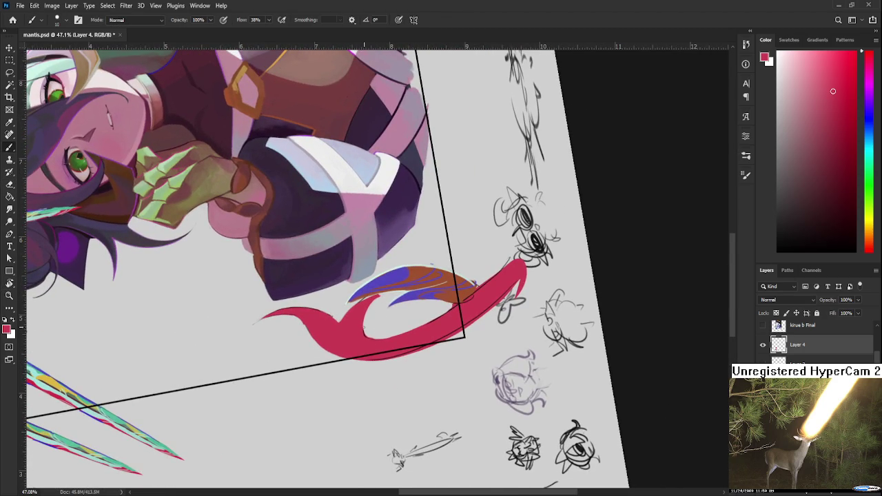
{"action": "key", "text": "e"}
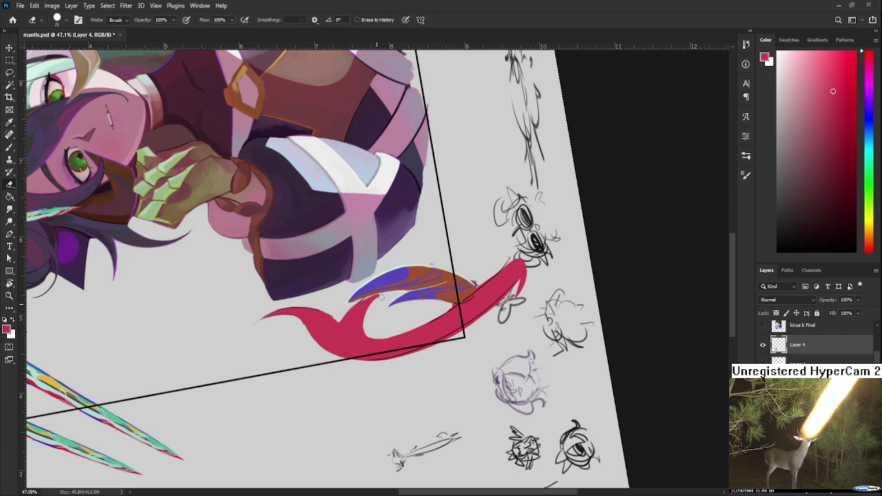
Step: Tilt the canvas view the other way, then straighten it nearly upright
{"action": "key", "text": "r"}
{"action": "left_click_drag", "start_coordinate": [380, 298], "coordinate": [363, 297]}
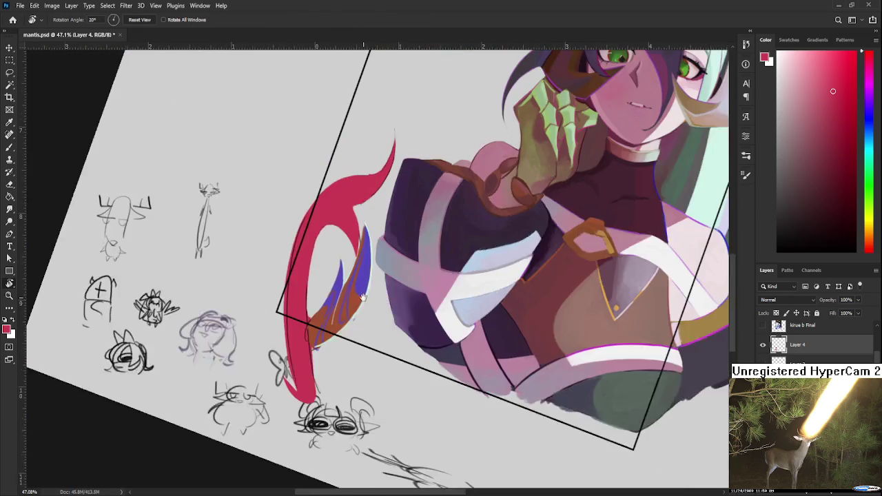
{"action": "scroll", "coordinate": [363, 297], "scroll_direction": "up", "scroll_amount": 3}
{"action": "key", "text": "b"}
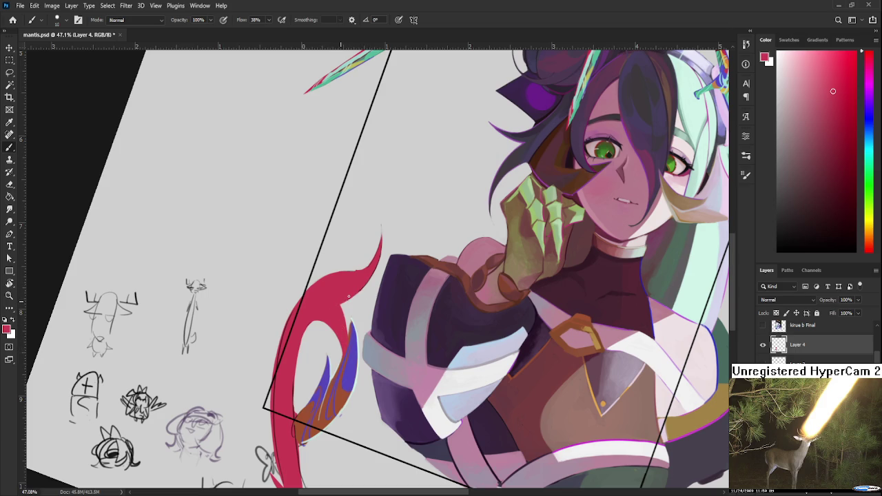
{"action": "key", "text": "r"}
{"action": "left_click_drag", "start_coordinate": [335, 353], "coordinate": [369, 353]}
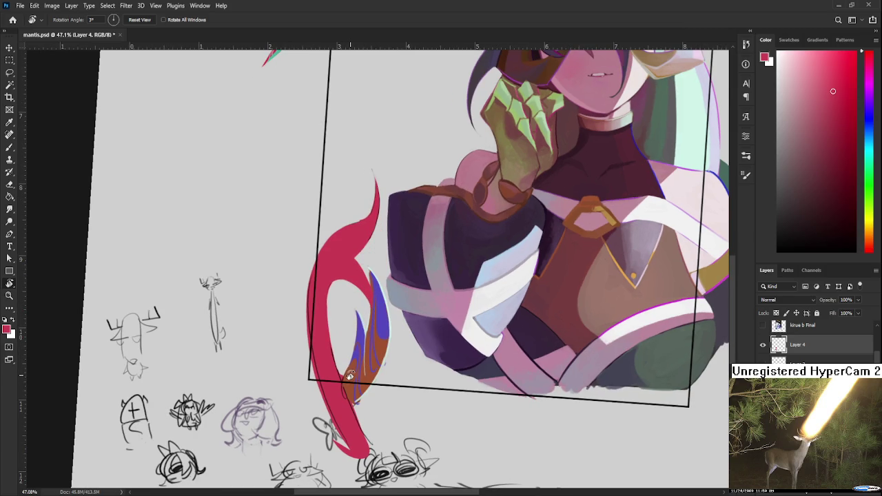
Step: Sample the tail's red at several spots while zooming around the tail
{"action": "key", "text": "b"}
{"action": "left_click", "coordinate": [331, 276], "text": "alt"}
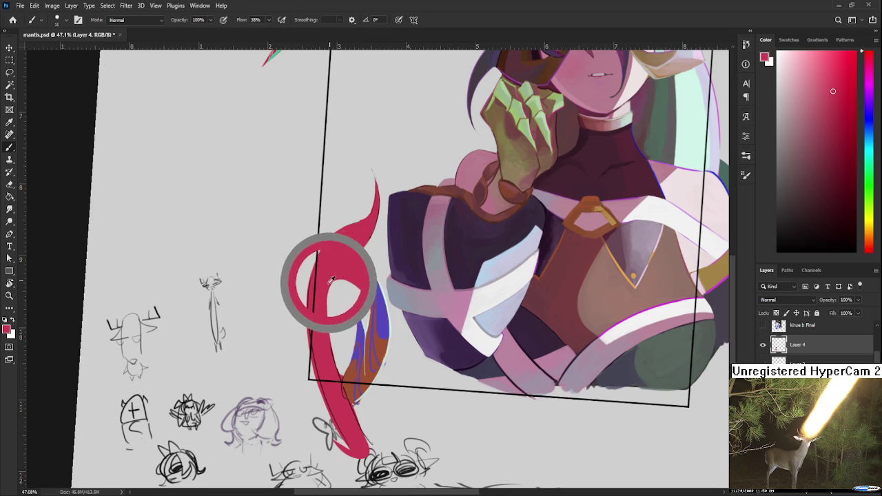
{"action": "left_click", "coordinate": [330, 281], "text": "alt"}
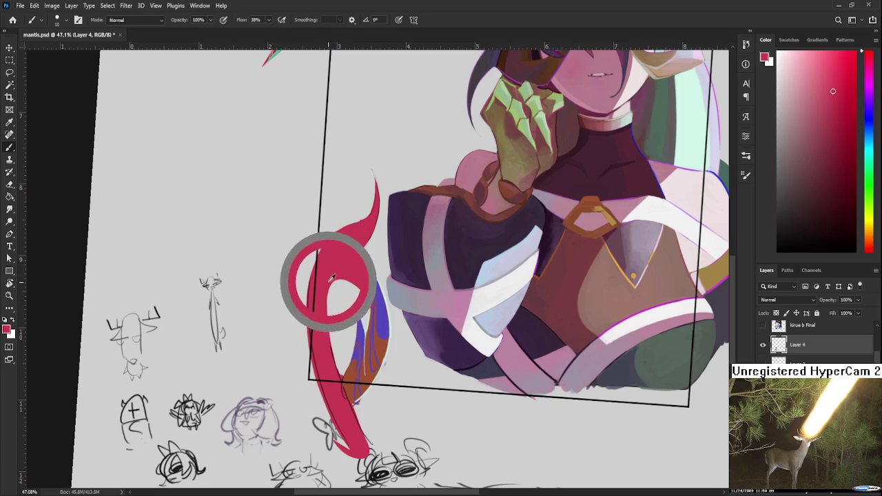
{"action": "left_click", "coordinate": [325, 312], "text": "alt"}
{"action": "left_click", "coordinate": [350, 259], "text": "alt"}
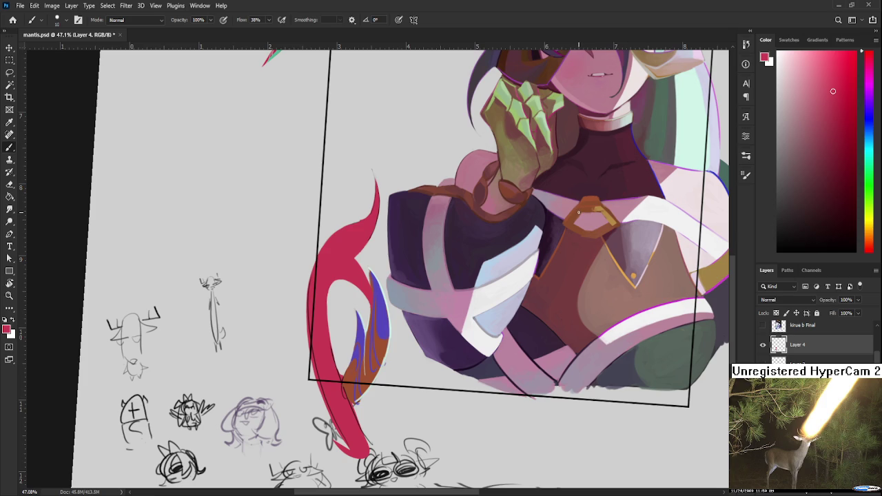
{"action": "scroll", "coordinate": [366, 209], "scroll_direction": "up", "scroll_amount": 3}
{"action": "scroll", "coordinate": [394, 274], "scroll_direction": "down", "scroll_amount": 2, "text": "alt"}
{"action": "scroll", "coordinate": [394, 273], "scroll_direction": "up", "scroll_amount": 2, "text": "alt"}
{"action": "scroll", "coordinate": [425, 189], "scroll_direction": "up", "scroll_amount": 2}
Step: Pick dark purple from the hair and paint it over the lower tail with a larger brush
{"action": "left_click", "coordinate": [405, 200], "text": "alt"}
{"action": "scroll", "coordinate": [389, 230], "scroll_direction": "down", "scroll_amount": 2}
{"action": "scroll", "coordinate": [389, 230], "scroll_direction": "down", "scroll_amount": 2}
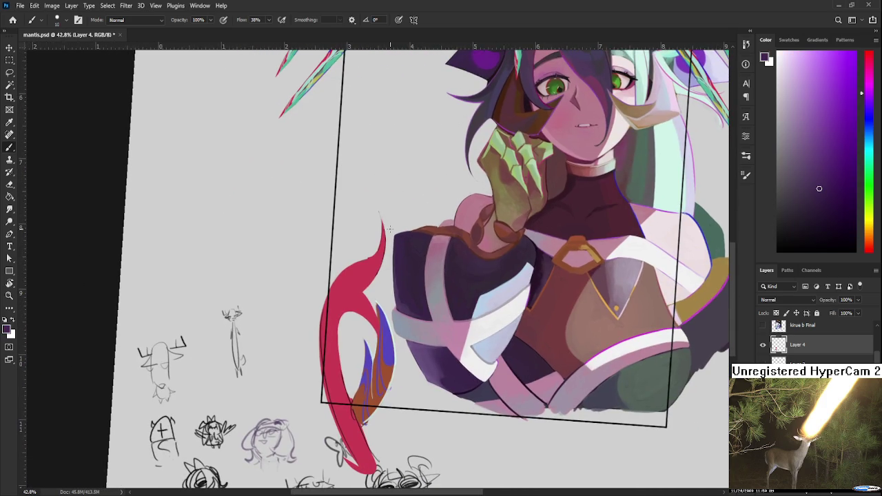
{"action": "key", "text": "bracketright"}
{"action": "key", "text": "bracketright"}
{"action": "mouse_move", "coordinate": [334, 350]}
{"action": "left_mouse_down"}
{"action": "mouse_move", "coordinate": [334, 376]}
{"action": "mouse_move", "coordinate": [342, 374]}
{"action": "left_mouse_up"}
Step: Add small dark strokes using resampled tail shades, then return to the tail's red
{"action": "left_click", "coordinate": [325, 364], "text": "alt"}
{"action": "left_click", "coordinate": [335, 321], "text": "alt"}
{"action": "left_click_drag", "start_coordinate": [334, 324], "coordinate": [334, 351]}
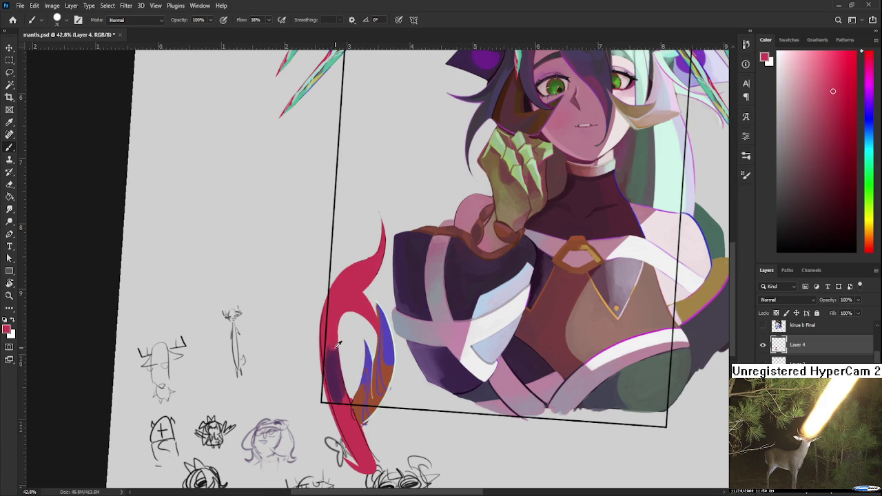
{"action": "left_click", "coordinate": [336, 356], "text": "alt"}
{"action": "left_click", "coordinate": [342, 394], "text": "alt"}
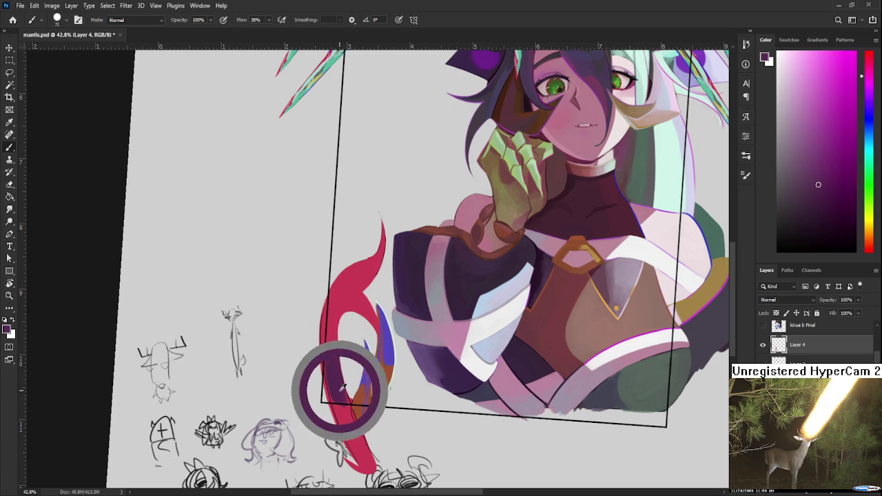
{"action": "left_click", "coordinate": [331, 350], "text": "alt"}
{"action": "left_click", "coordinate": [334, 346], "text": "alt"}
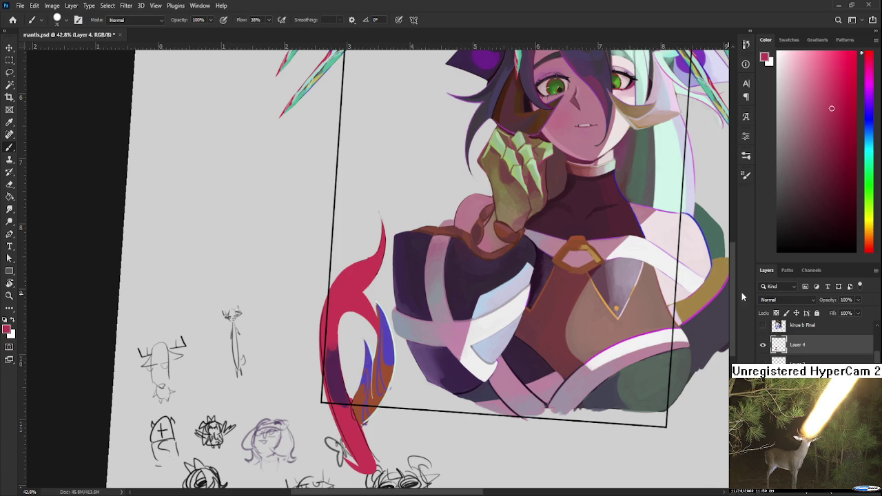
{"action": "scroll", "coordinate": [446, 360], "scroll_direction": "down", "scroll_amount": 3}
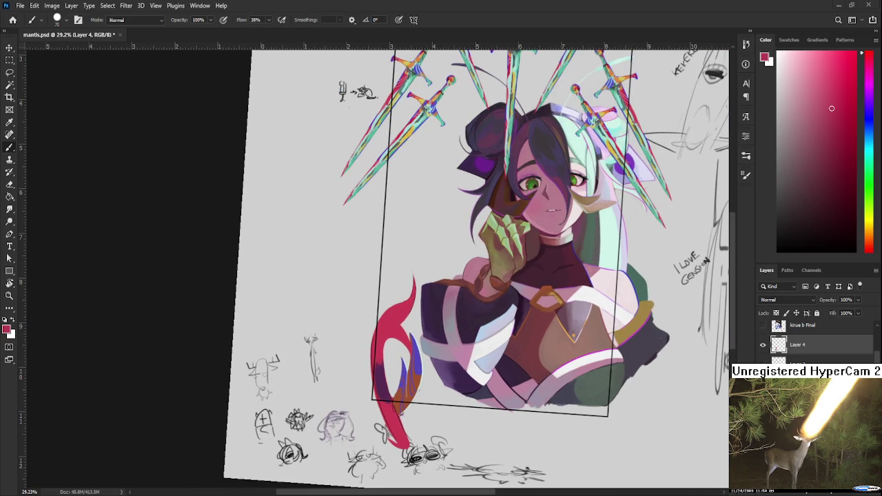
{"action": "left_click", "coordinate": [12, 20]}
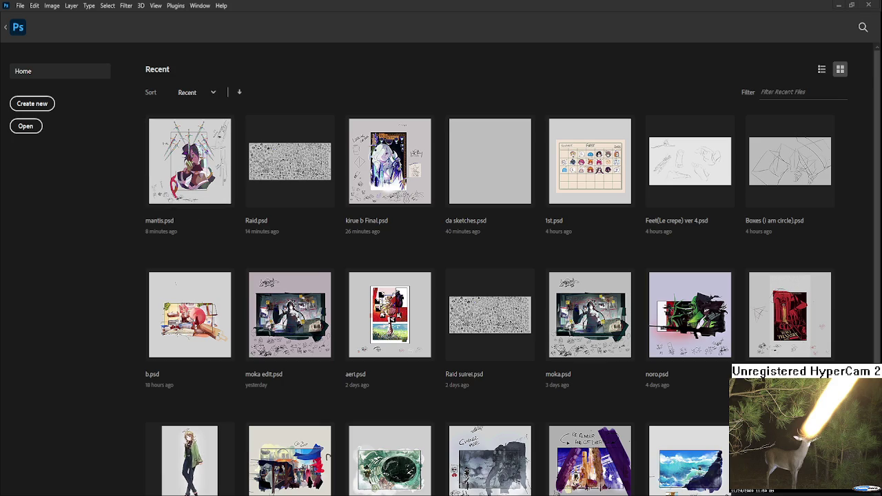
{"action": "left_click", "coordinate": [295, 327]}
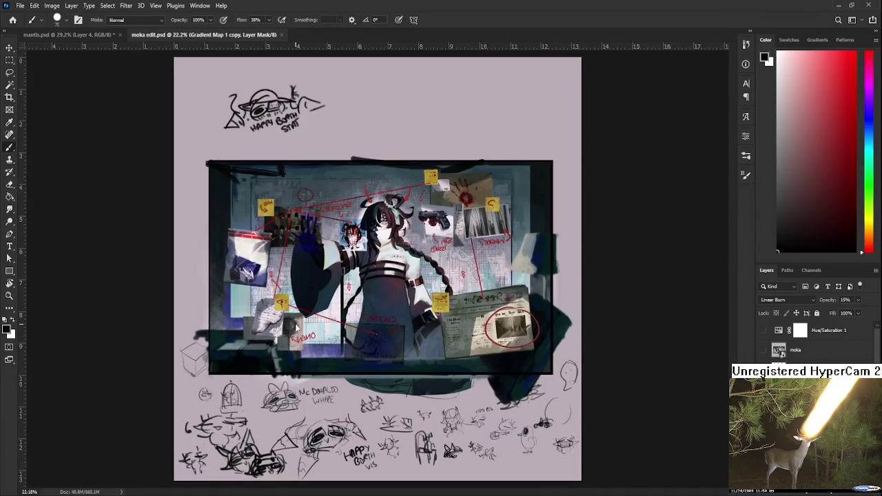
{"action": "scroll", "coordinate": [296, 329], "scroll_direction": "up", "scroll_amount": 4}
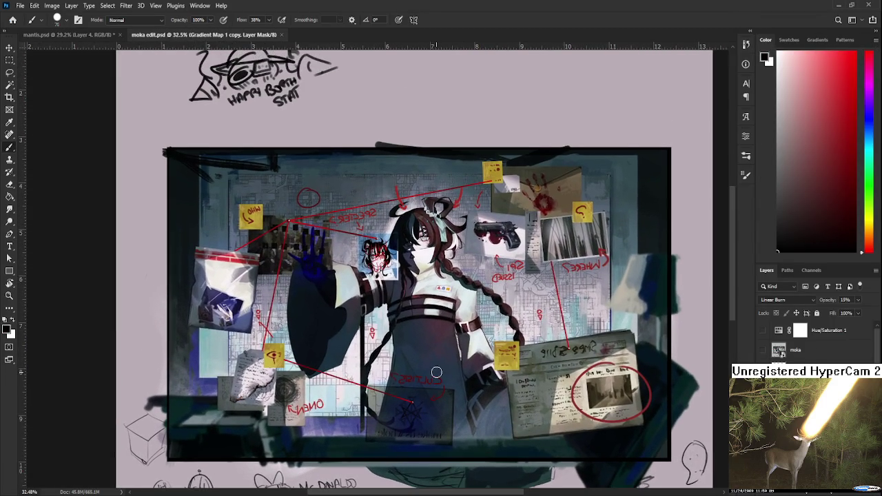
{"action": "scroll", "coordinate": [436, 372], "scroll_direction": "up", "scroll_amount": 2}
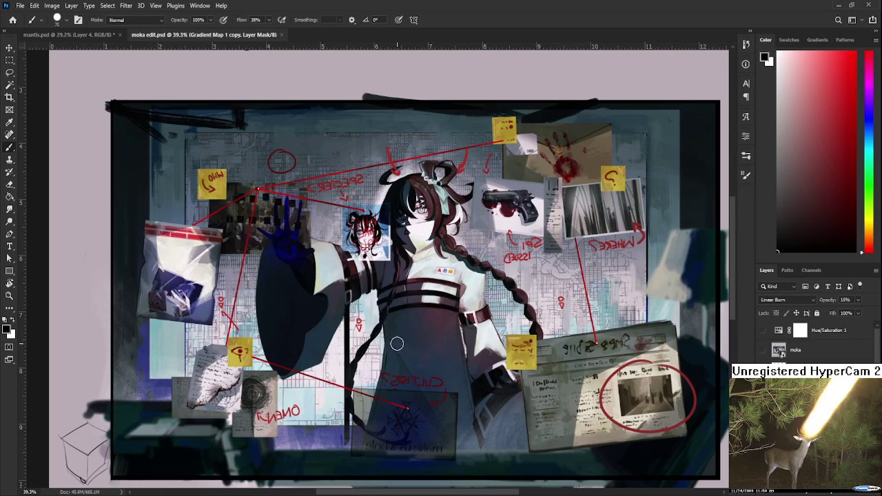
{"action": "scroll", "coordinate": [396, 340], "scroll_direction": "down", "scroll_amount": 1}
{"action": "scroll", "coordinate": [396, 340], "scroll_direction": "down", "scroll_amount": 1}
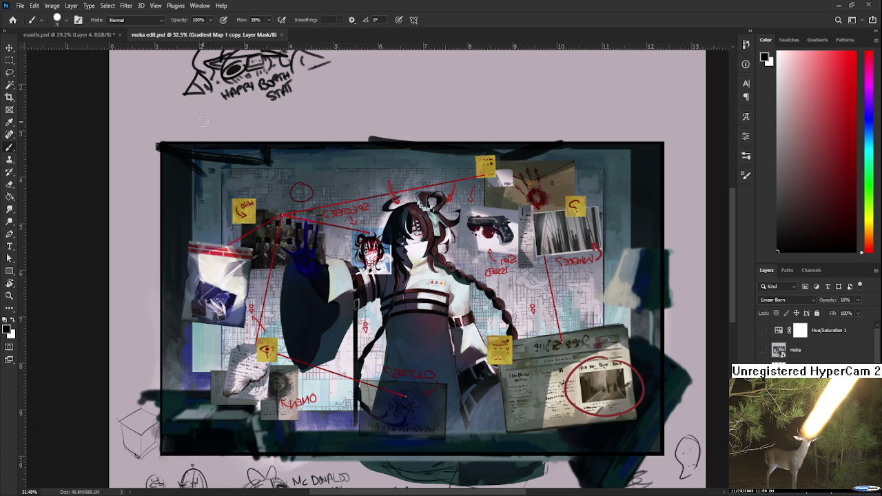
{"action": "left_click", "coordinate": [281, 35]}
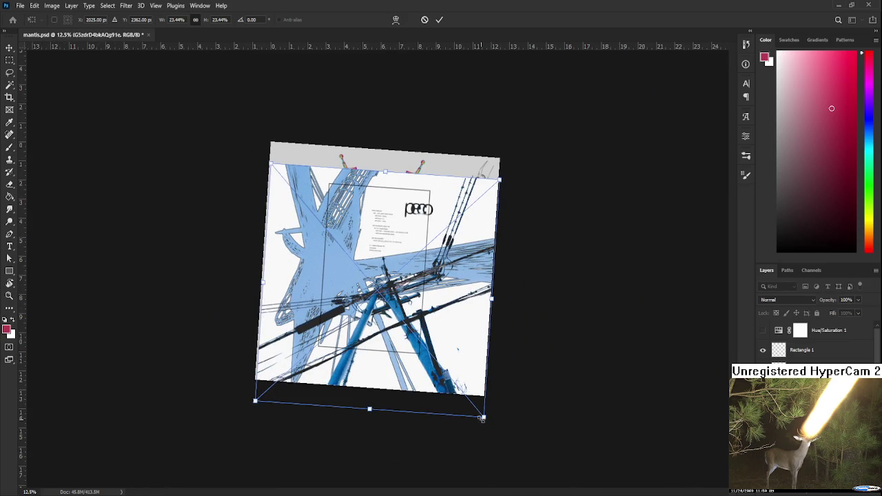
Step: Shrink the gray sketch reference and place it just below the blue power-line reference
{"action": "mouse_move", "coordinate": [483, 417]}
{"action": "left_mouse_down"}
{"action": "mouse_move", "coordinate": [329, 201]}
{"action": "mouse_move", "coordinate": [348, 218]}
{"action": "left_mouse_up"}
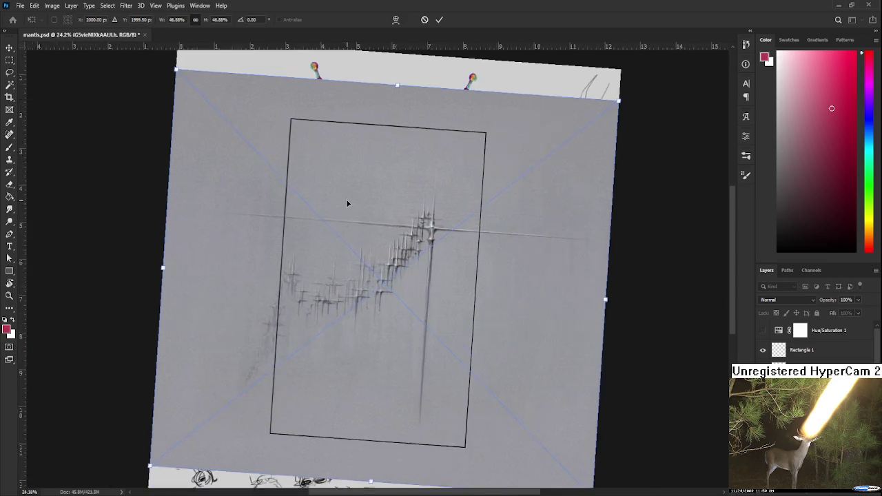
{"action": "left_click_drag", "start_coordinate": [149, 60], "coordinate": [330, 305]}
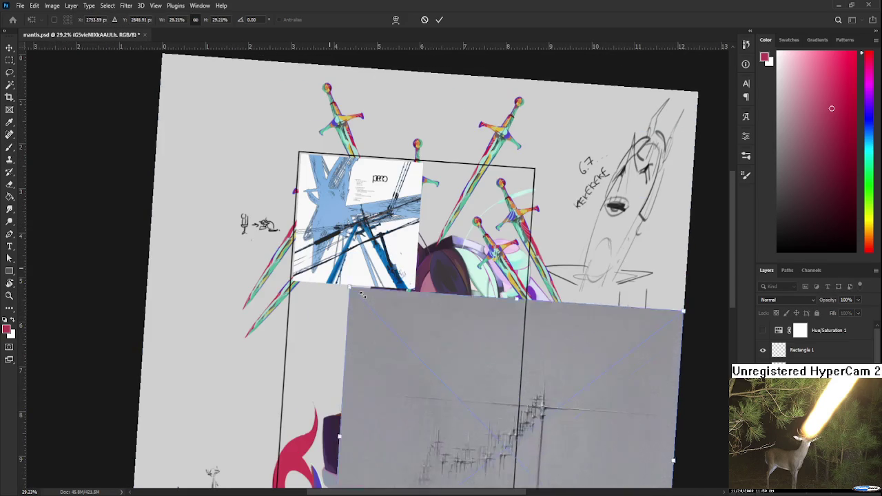
{"action": "left_click_drag", "start_coordinate": [395, 327], "coordinate": [338, 273]}
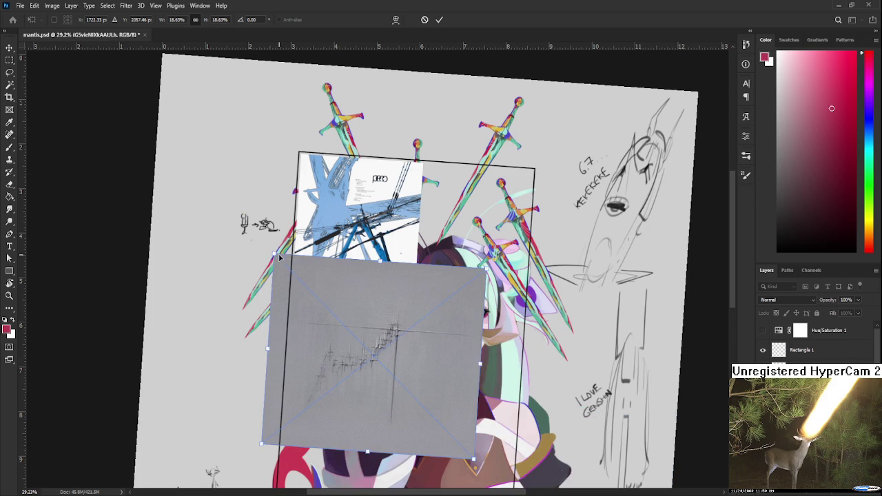
{"action": "left_click_drag", "start_coordinate": [277, 255], "coordinate": [330, 307]}
{"action": "key", "text": "Return"}
{"action": "left_click_drag", "start_coordinate": [373, 366], "coordinate": [338, 324]}
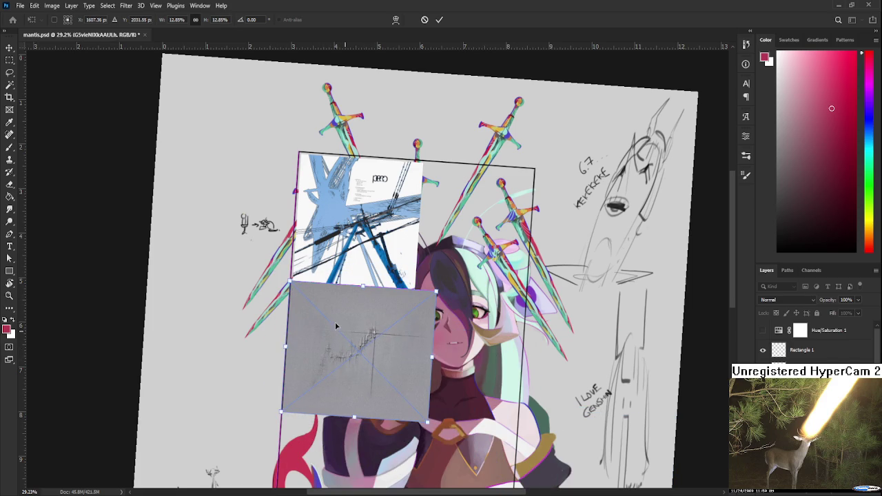
Step: Zoom in and out on the portrait to inspect the reference placement
{"action": "key", "text": "b"}
{"action": "scroll", "coordinate": [362, 337], "scroll_direction": "up", "scroll_amount": 1}
{"action": "key", "text": "r"}
{"action": "scroll", "coordinate": [362, 337], "scroll_direction": "up", "scroll_amount": 2}
{"action": "scroll", "coordinate": [372, 330], "scroll_direction": "up", "scroll_amount": 2}
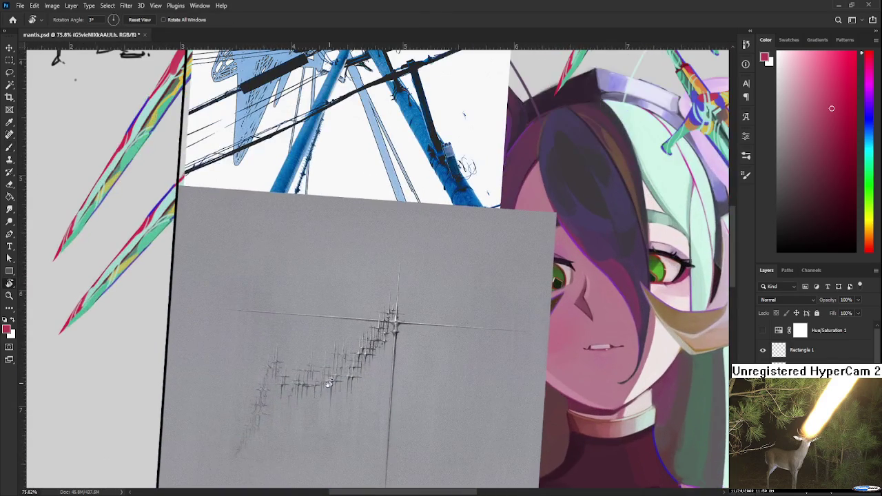
{"action": "scroll", "coordinate": [386, 324], "scroll_direction": "up", "scroll_amount": 2}
{"action": "scroll", "coordinate": [407, 319], "scroll_direction": "up", "scroll_amount": 1}
{"action": "scroll", "coordinate": [407, 318], "scroll_direction": "up", "scroll_amount": 2}
{"action": "scroll", "coordinate": [394, 309], "scroll_direction": "up", "scroll_amount": 2}
{"action": "scroll", "coordinate": [359, 303], "scroll_direction": "down", "scroll_amount": 2}
{"action": "scroll", "coordinate": [355, 298], "scroll_direction": "down", "scroll_amount": 2}
{"action": "scroll", "coordinate": [355, 298], "scroll_direction": "down", "scroll_amount": 2}
{"action": "scroll", "coordinate": [351, 295], "scroll_direction": "down", "scroll_amount": 2}
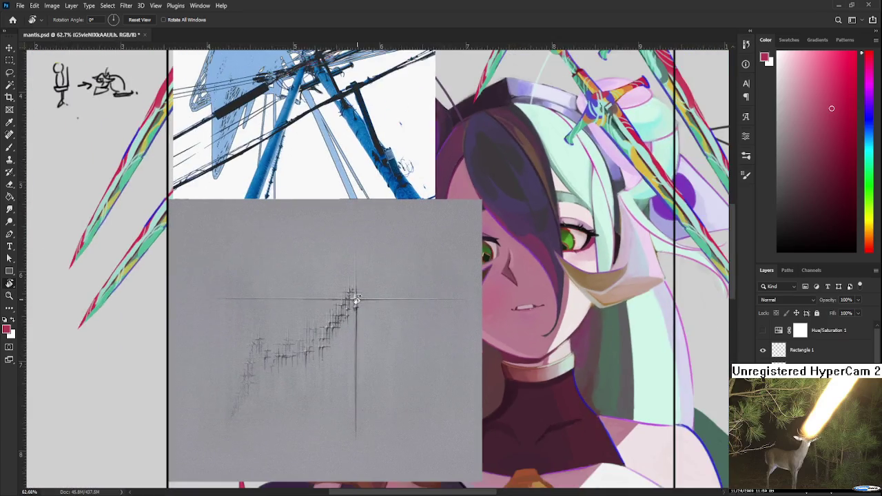
{"action": "scroll", "coordinate": [353, 295], "scroll_direction": "down", "scroll_amount": 1}
{"action": "scroll", "coordinate": [353, 301], "scroll_direction": "down", "scroll_amount": 1}
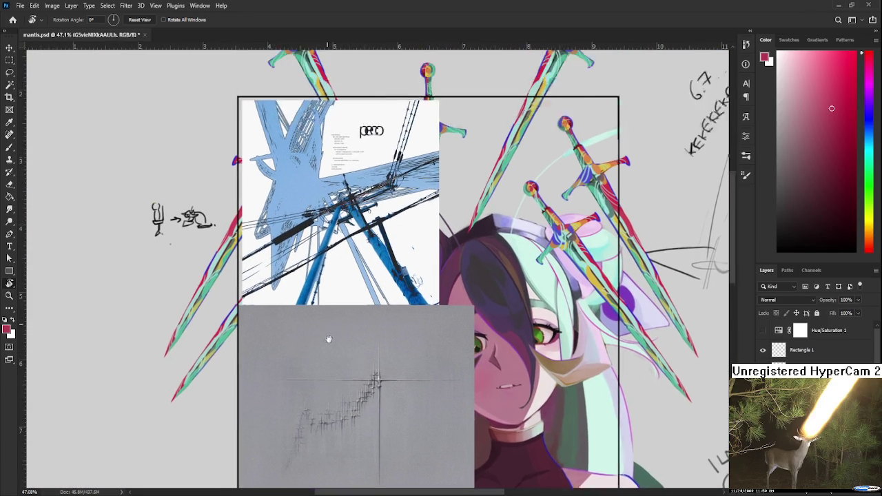
Step: Pan to the frame's top edge and the swords, then undo to remove the references
{"action": "left_click_drag", "start_coordinate": [318, 264], "coordinate": [334, 370]}
{"action": "scroll", "coordinate": [328, 279], "scroll_direction": "up", "scroll_amount": 2}
{"action": "scroll", "coordinate": [328, 276], "scroll_direction": "up", "scroll_amount": 2}
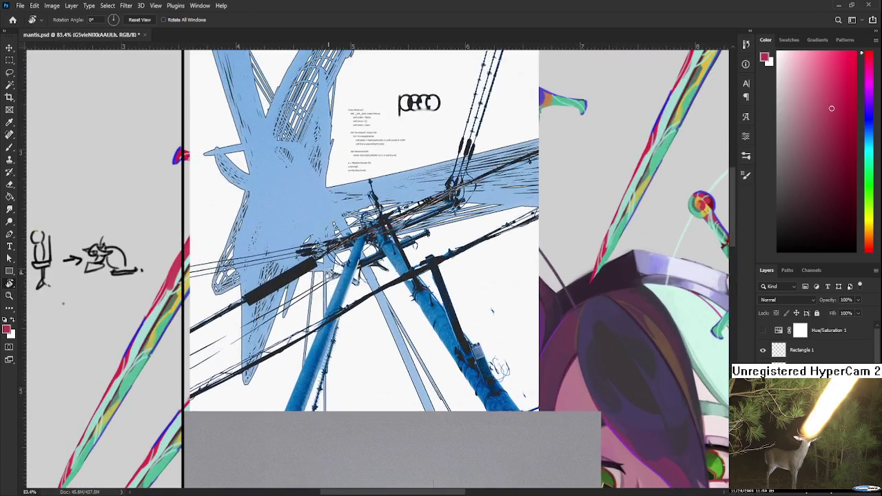
{"action": "mouse_move", "coordinate": [330, 274]}
{"action": "left_mouse_down"}
{"action": "mouse_move", "coordinate": [332, 361]}
{"action": "mouse_move", "coordinate": [330, 292]}
{"action": "left_mouse_up"}
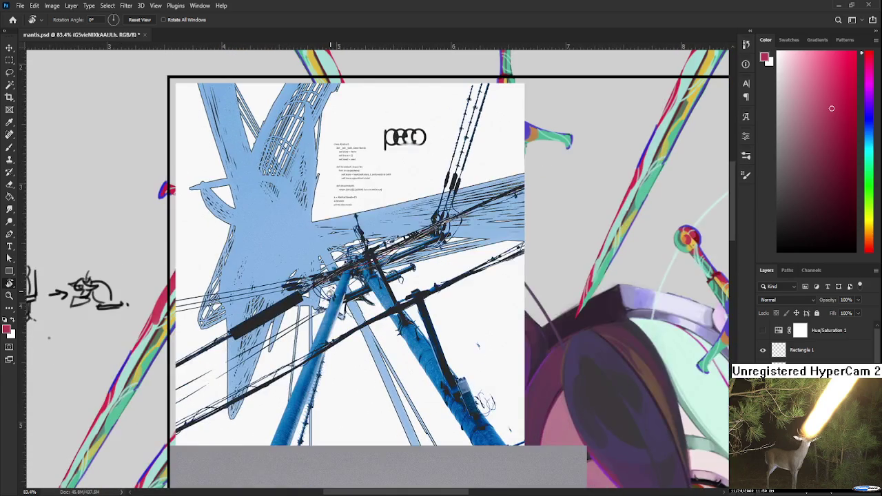
{"action": "scroll", "coordinate": [331, 293], "scroll_direction": "down", "scroll_amount": 2}
{"action": "scroll", "coordinate": [330, 292], "scroll_direction": "down", "scroll_amount": 2}
{"action": "left_click_drag", "start_coordinate": [346, 460], "coordinate": [355, 329]}
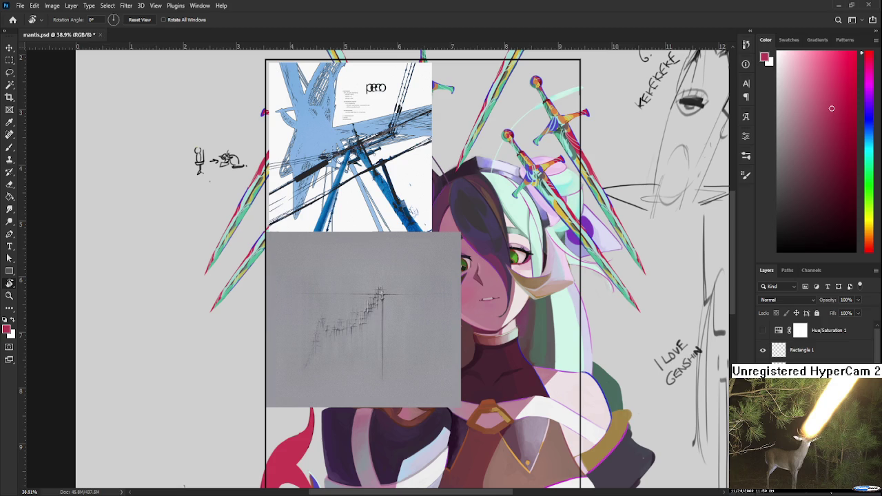
{"action": "key", "text": "ctrl+z"}
Step: Leave mantis.psd for Photoshop's Home screen of recent files
{"action": "scroll", "coordinate": [180, 206], "scroll_direction": "up", "scroll_amount": 2}
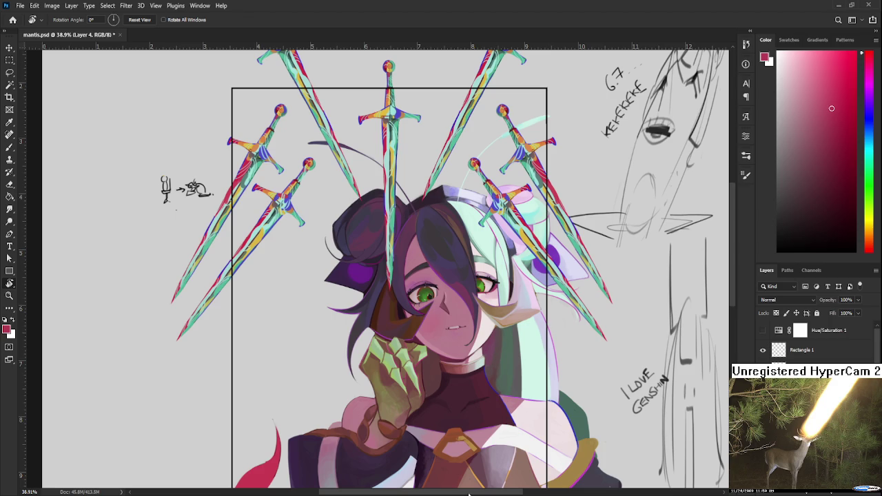
{"action": "left_click", "coordinate": [12, 19]}
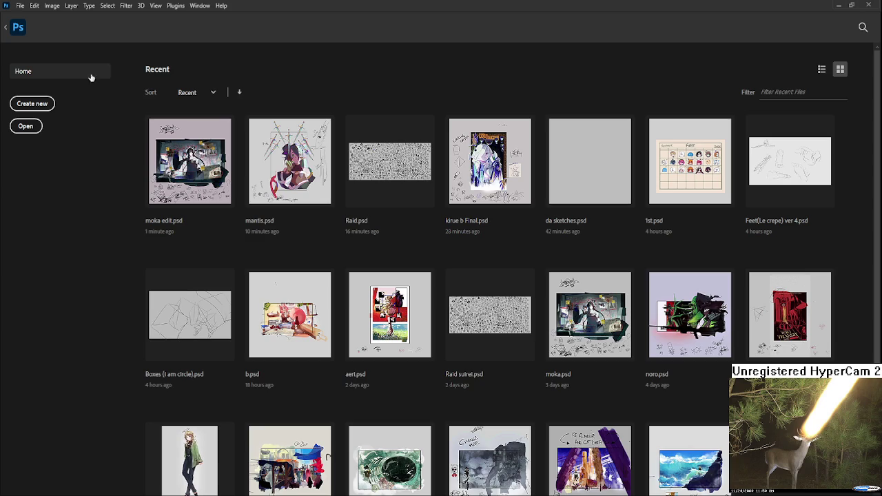
Step: Open aeri.psd from Home and zoom around to view it
{"action": "left_click", "coordinate": [382, 324]}
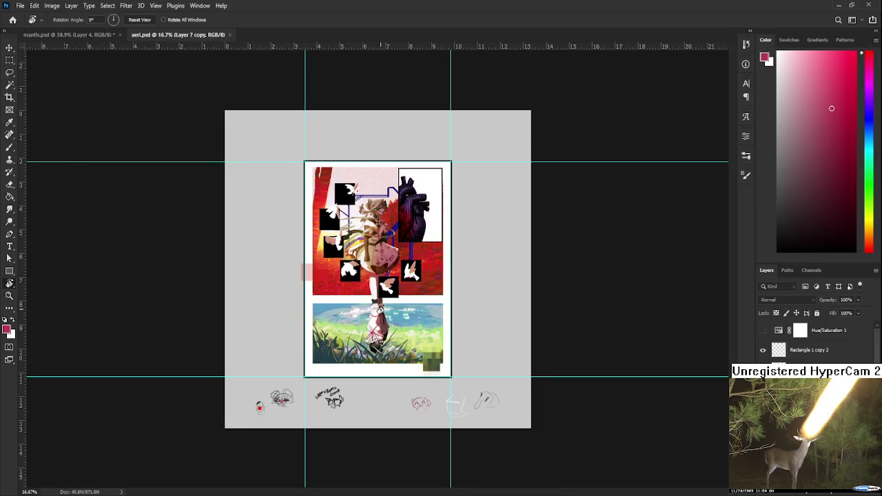
{"action": "scroll", "coordinate": [380, 303], "scroll_direction": "up", "scroll_amount": 2}
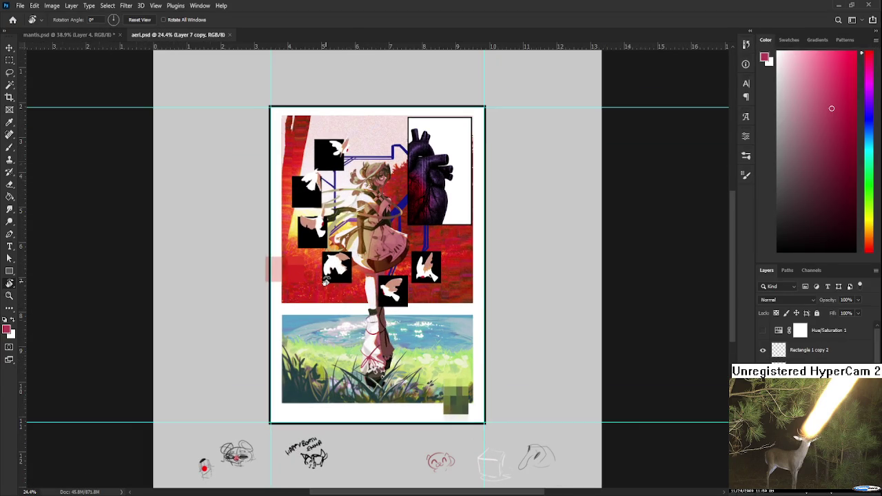
{"action": "scroll", "coordinate": [326, 281], "scroll_direction": "up", "scroll_amount": 1}
{"action": "scroll", "coordinate": [472, 296], "scroll_direction": "up", "scroll_amount": 1}
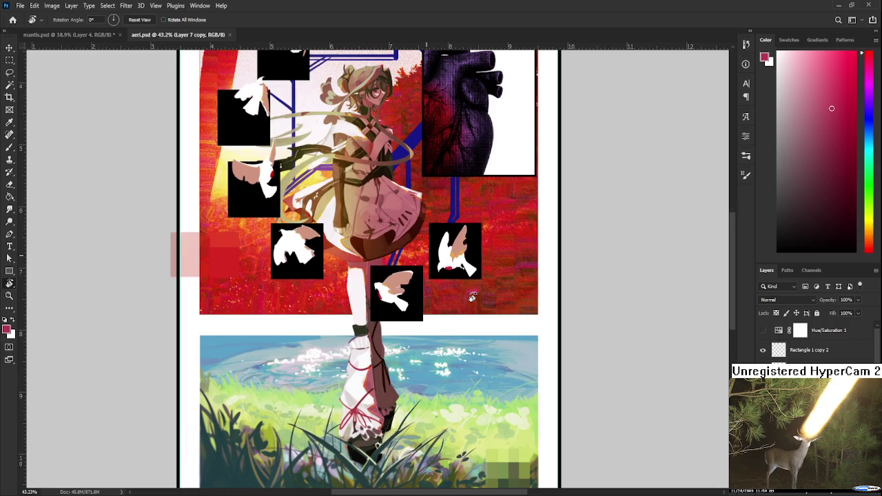
{"action": "scroll", "coordinate": [430, 247], "scroll_direction": "up", "scroll_amount": 1}
{"action": "scroll", "coordinate": [431, 247], "scroll_direction": "up", "scroll_amount": 1}
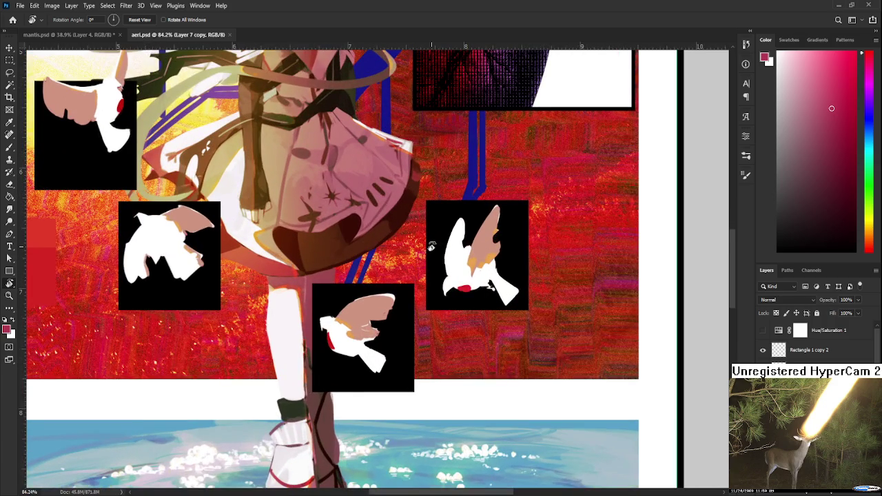
{"action": "scroll", "coordinate": [432, 246], "scroll_direction": "down", "scroll_amount": 1}
{"action": "scroll", "coordinate": [431, 246], "scroll_direction": "down", "scroll_amount": 1}
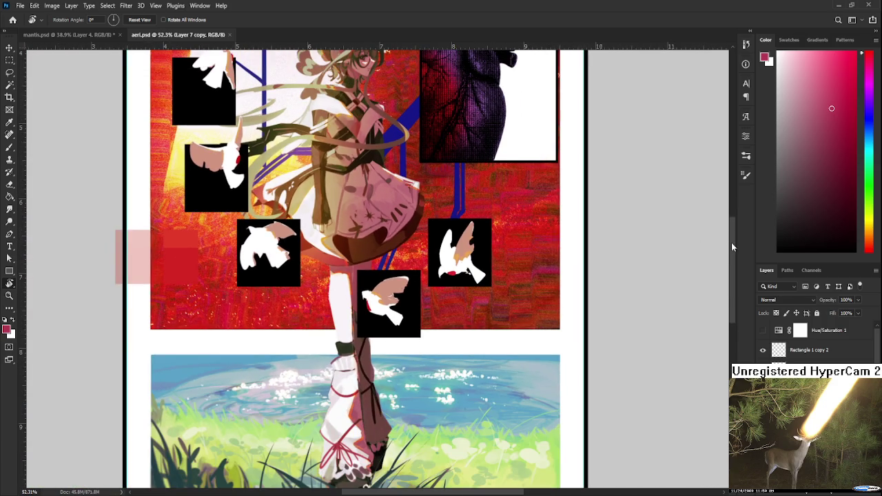
{"action": "left_click_drag", "start_coordinate": [731, 247], "coordinate": [711, 213]}
{"action": "scroll", "coordinate": [455, 284], "scroll_direction": "down", "scroll_amount": 1}
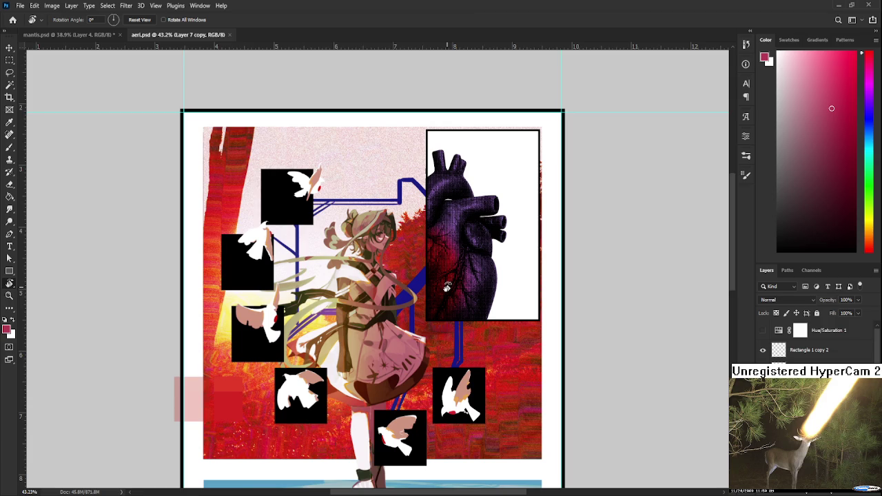
{"action": "scroll", "coordinate": [447, 288], "scroll_direction": "down", "scroll_amount": 1}
{"action": "scroll", "coordinate": [447, 288], "scroll_direction": "down", "scroll_amount": 1}
{"action": "scroll", "coordinate": [447, 288], "scroll_direction": "down", "scroll_amount": 1}
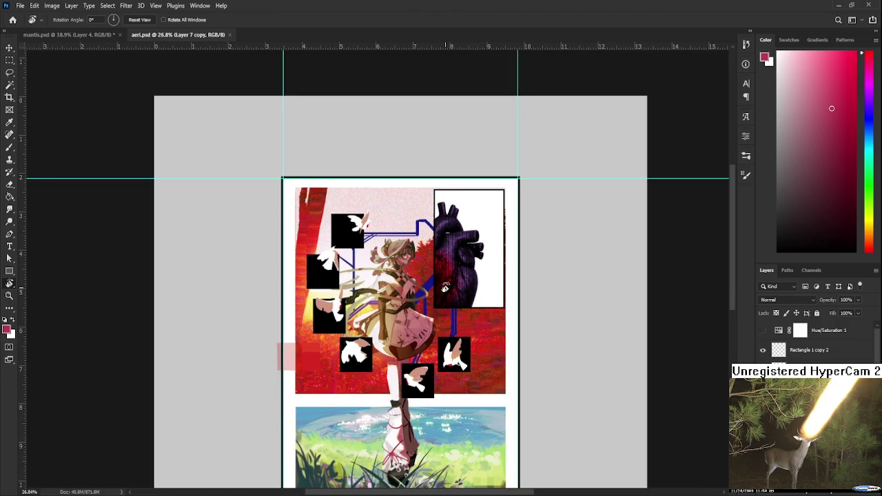
{"action": "scroll", "coordinate": [444, 285], "scroll_direction": "down", "scroll_amount": 1}
{"action": "scroll", "coordinate": [428, 276], "scroll_direction": "up", "scroll_amount": 1}
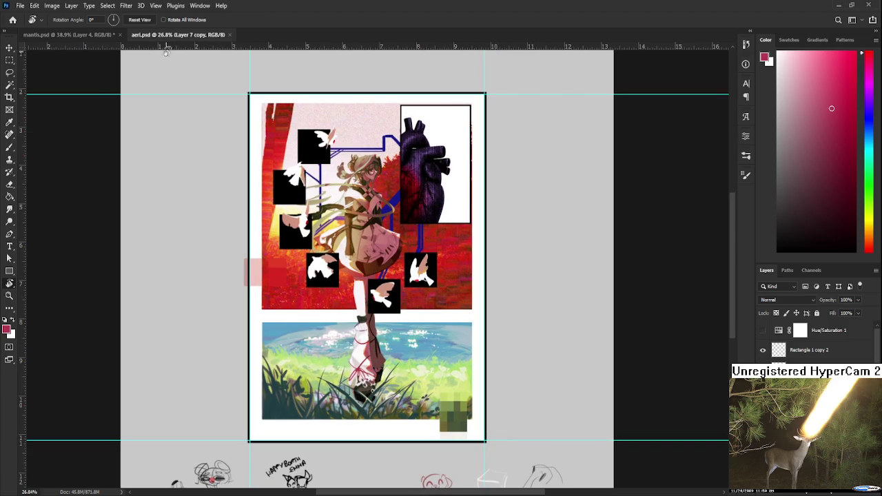
Step: Close aeri.psd and open gearr.psd from the Home screen's recent files
{"action": "left_click", "coordinate": [230, 35]}
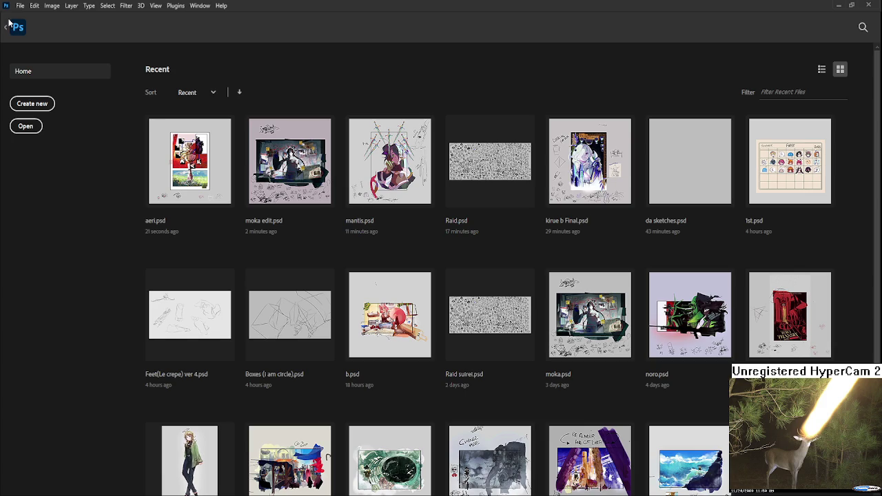
{"action": "left_click", "coordinate": [10, 20]}
{"action": "left_click", "coordinate": [789, 314]}
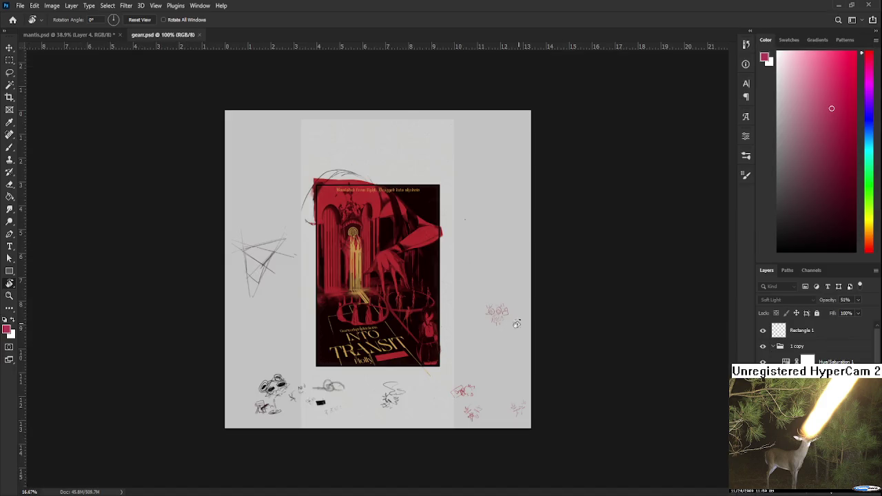
{"action": "scroll", "coordinate": [376, 307], "scroll_direction": "up", "scroll_amount": 1}
{"action": "scroll", "coordinate": [377, 306], "scroll_direction": "up", "scroll_amount": 1}
{"action": "scroll", "coordinate": [376, 307], "scroll_direction": "up", "scroll_amount": 2}
{"action": "scroll", "coordinate": [379, 335], "scroll_direction": "up", "scroll_amount": 2}
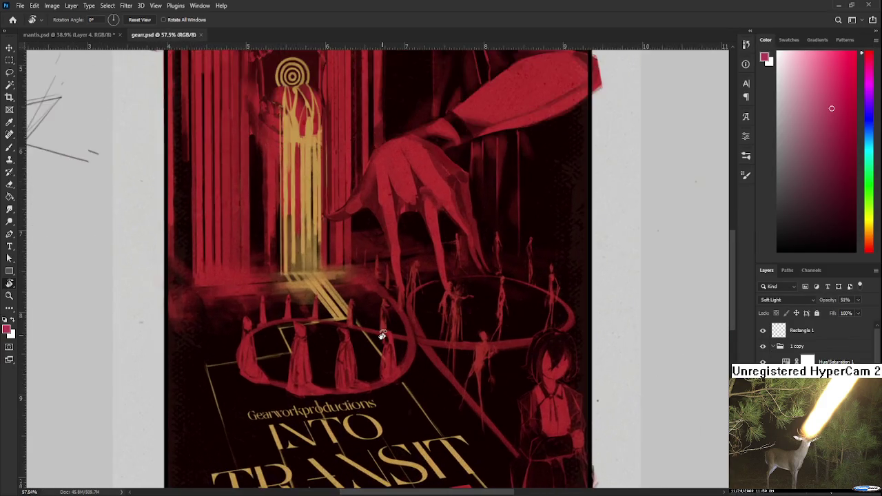
{"action": "scroll", "coordinate": [379, 338], "scroll_direction": "up", "scroll_amount": 2}
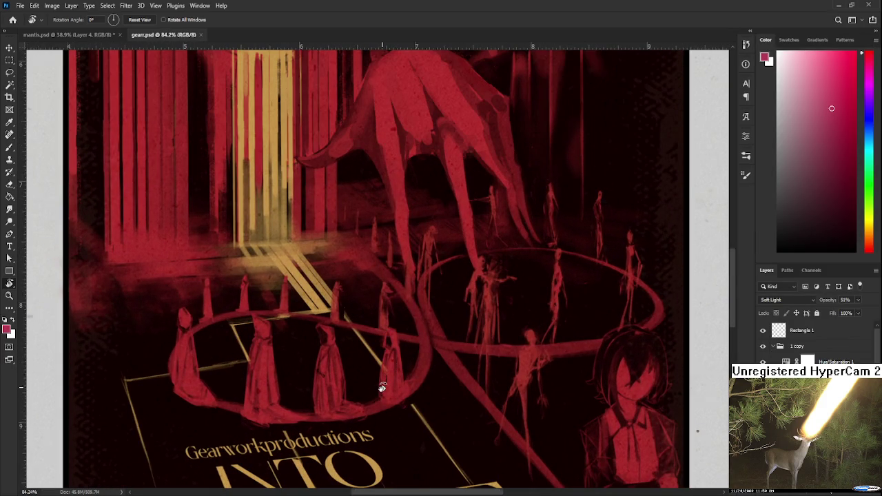
{"action": "scroll", "coordinate": [389, 393], "scroll_direction": "down", "scroll_amount": 2}
{"action": "scroll", "coordinate": [381, 390], "scroll_direction": "down", "scroll_amount": 1}
{"action": "scroll", "coordinate": [380, 390], "scroll_direction": "down", "scroll_amount": 1}
{"action": "scroll", "coordinate": [380, 391], "scroll_direction": "down", "scroll_amount": 1}
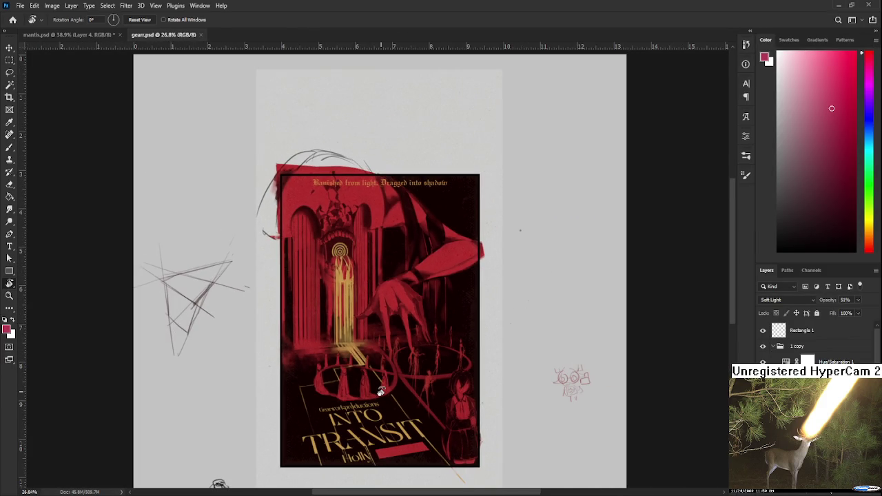
{"action": "scroll", "coordinate": [380, 391], "scroll_direction": "down", "scroll_amount": 1}
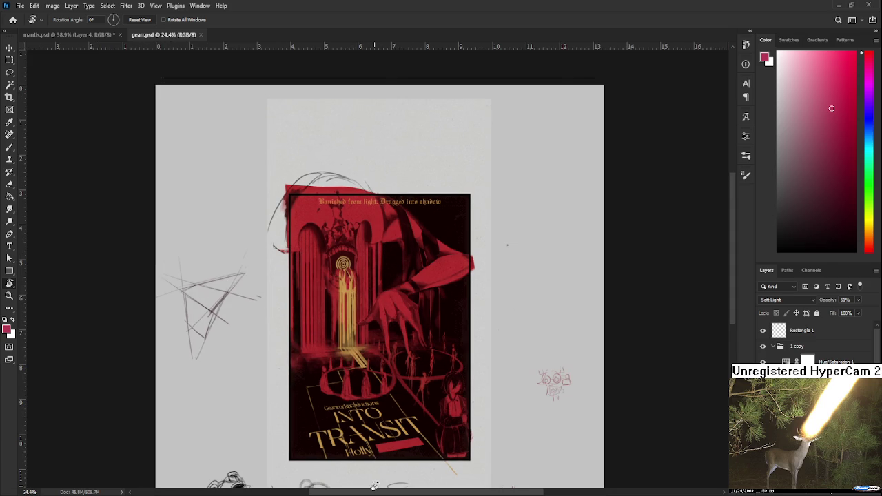
{"action": "scroll", "coordinate": [372, 480], "scroll_direction": "up", "scroll_amount": 1}
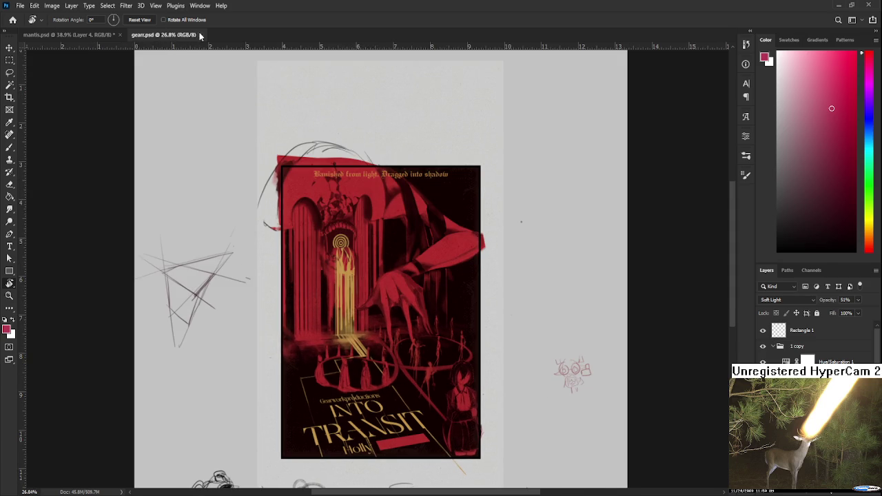
{"action": "left_click", "coordinate": [201, 33]}
{"action": "left_click", "coordinate": [13, 20]}
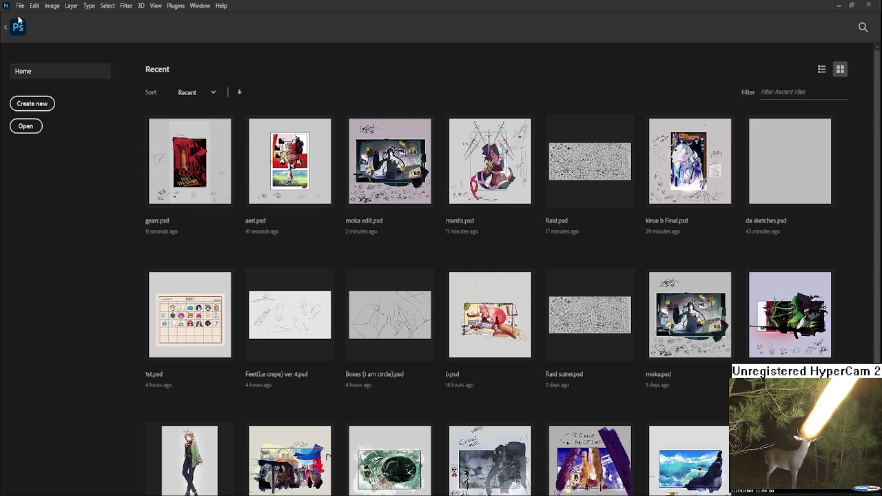
{"action": "left_click", "coordinate": [280, 172]}
{"action": "scroll", "coordinate": [347, 219], "scroll_direction": "up", "scroll_amount": 2}
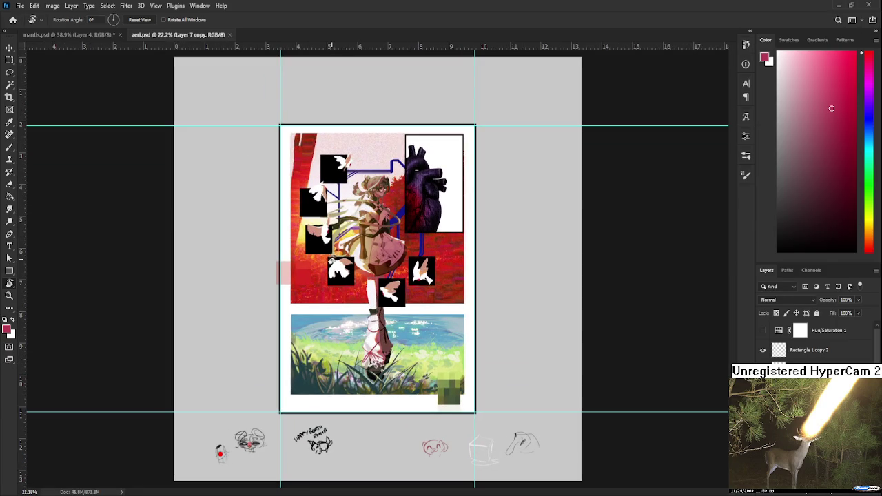
{"action": "scroll", "coordinate": [332, 258], "scroll_direction": "up", "scroll_amount": 1}
{"action": "scroll", "coordinate": [338, 260], "scroll_direction": "up", "scroll_amount": 1}
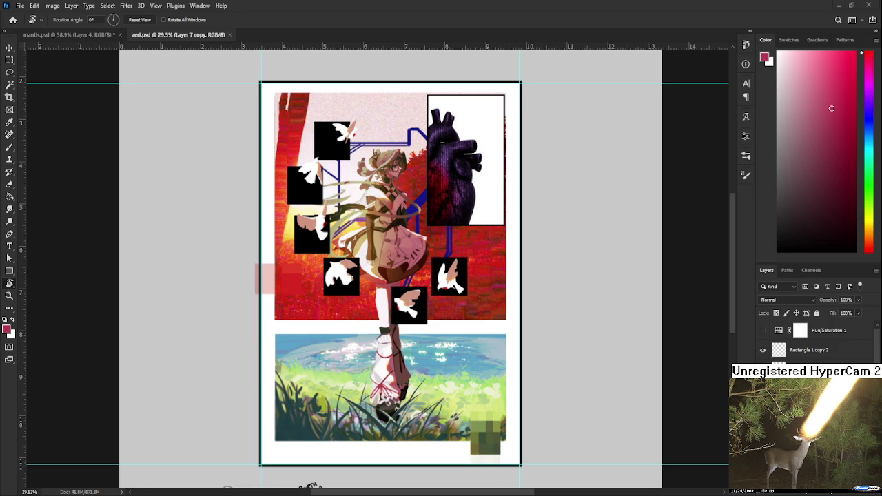
{"action": "scroll", "coordinate": [503, 308], "scroll_direction": "down", "scroll_amount": 2}
{"action": "scroll", "coordinate": [457, 249], "scroll_direction": "up", "scroll_amount": 2}
{"action": "scroll", "coordinate": [457, 249], "scroll_direction": "up", "scroll_amount": 2}
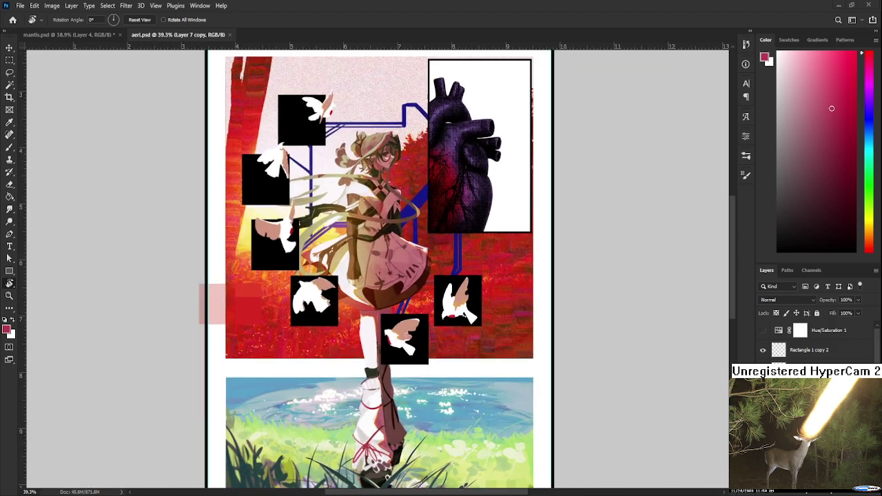
{"action": "scroll", "coordinate": [416, 220], "scroll_direction": "down", "scroll_amount": 2}
{"action": "scroll", "coordinate": [415, 218], "scroll_direction": "down", "scroll_amount": 1}
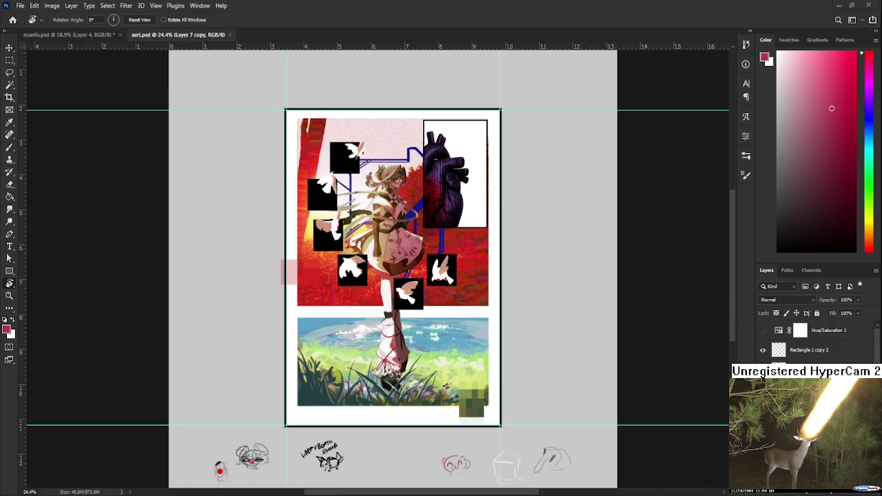
{"action": "scroll", "coordinate": [416, 218], "scroll_direction": "up", "scroll_amount": 2}
{"action": "scroll", "coordinate": [416, 218], "scroll_direction": "up", "scroll_amount": 2}
{"action": "scroll", "coordinate": [415, 218], "scroll_direction": "up", "scroll_amount": 2}
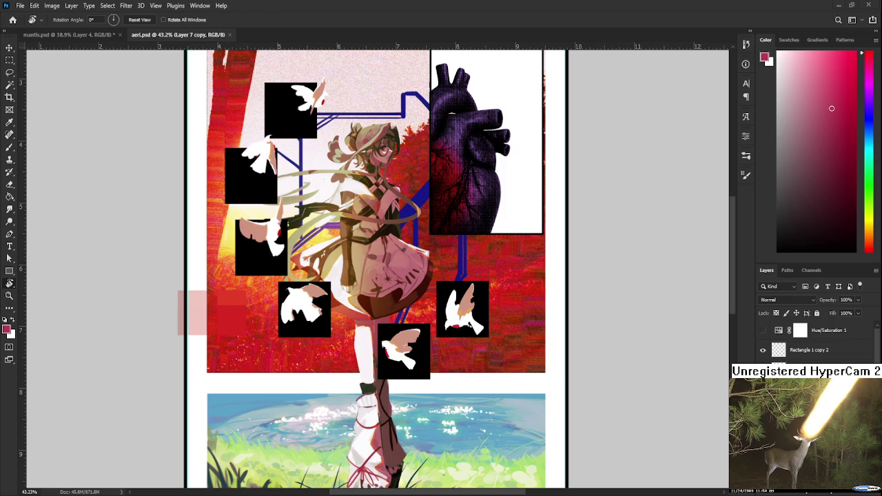
{"action": "scroll", "coordinate": [403, 234], "scroll_direction": "down", "scroll_amount": 1}
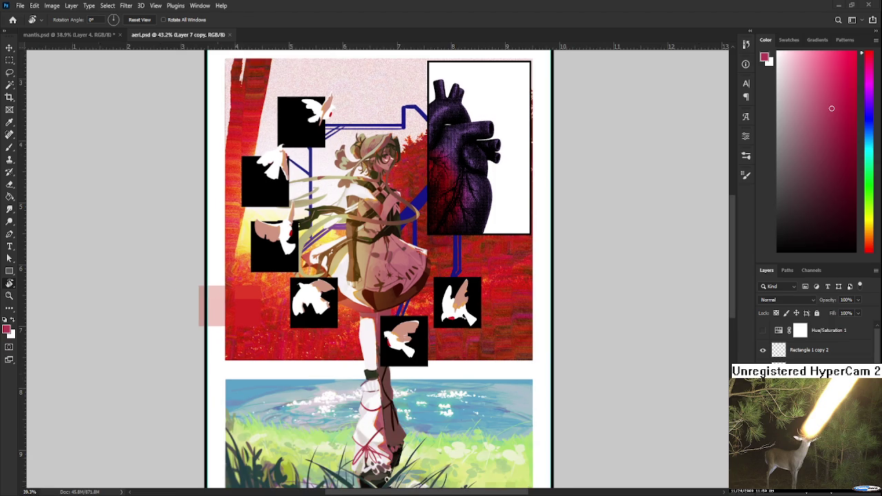
{"action": "scroll", "coordinate": [403, 233], "scroll_direction": "down", "scroll_amount": 1}
{"action": "scroll", "coordinate": [403, 234], "scroll_direction": "down", "scroll_amount": 1}
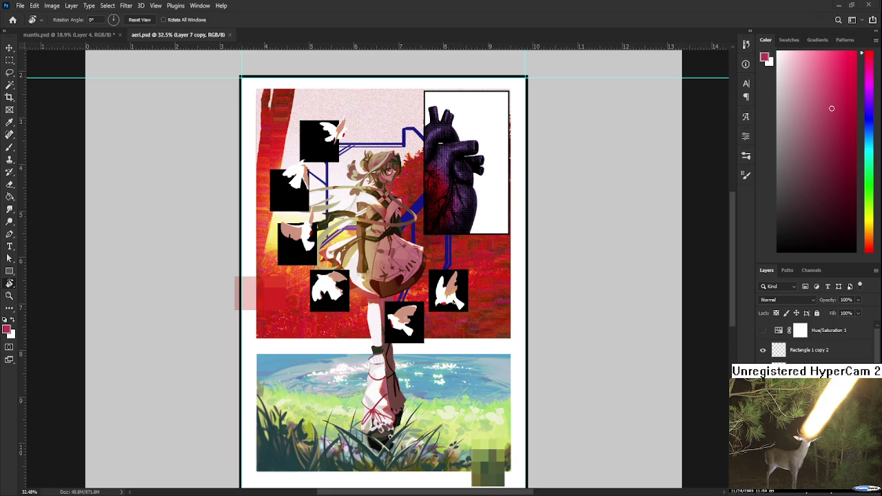
{"action": "scroll", "coordinate": [462, 328], "scroll_direction": "down", "scroll_amount": 2}
{"action": "scroll", "coordinate": [461, 329], "scroll_direction": "down", "scroll_amount": 1}
{"action": "scroll", "coordinate": [462, 328], "scroll_direction": "up", "scroll_amount": 1}
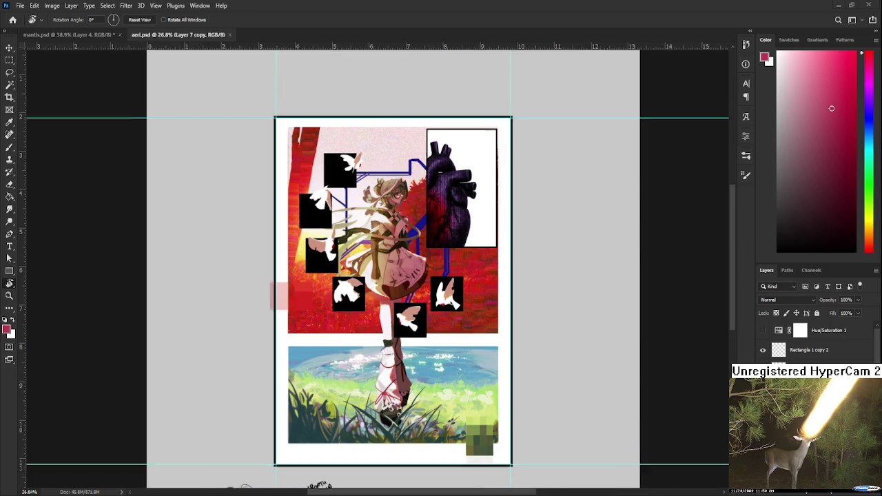
{"action": "scroll", "coordinate": [461, 328], "scroll_direction": "up", "scroll_amount": 1}
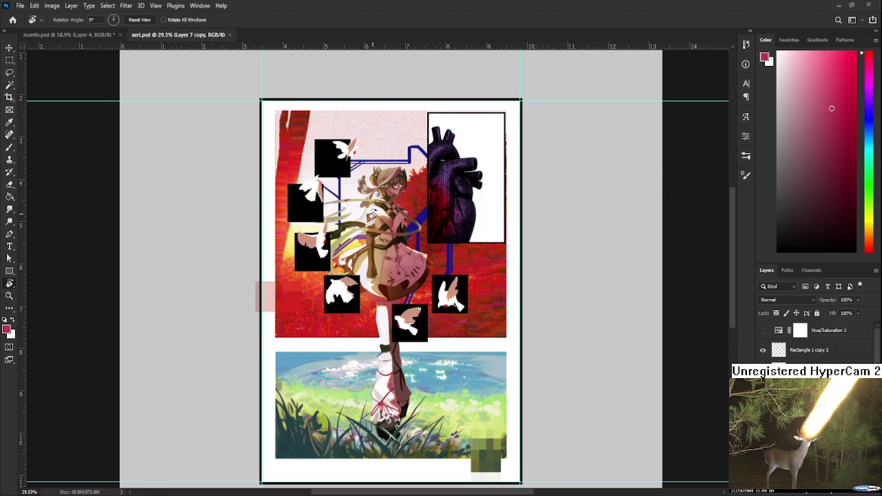
{"action": "scroll", "coordinate": [373, 213], "scroll_direction": "down", "scroll_amount": 1}
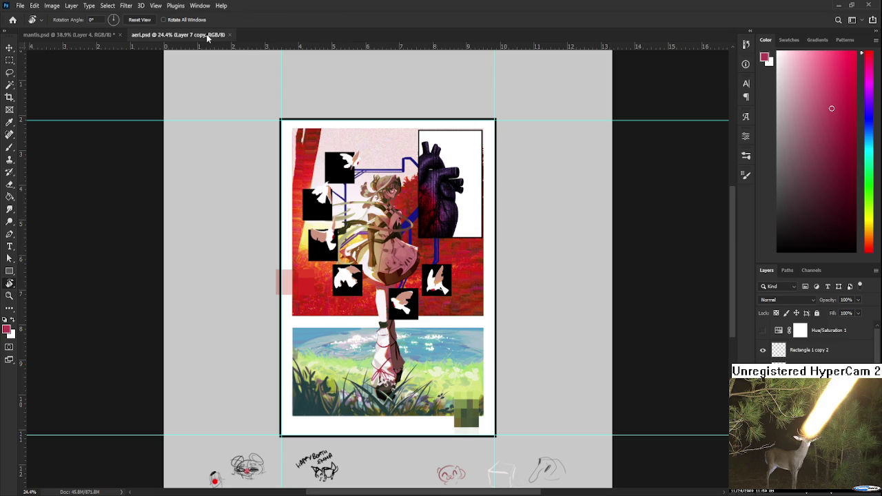
Step: Close the aeri.psd tab to return to the mantis.psd portrait
{"action": "left_click", "coordinate": [231, 34]}
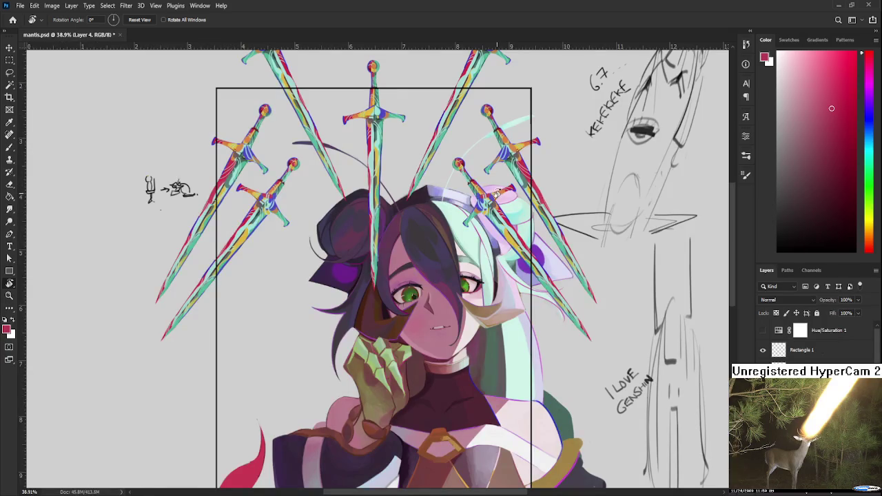
{"action": "scroll", "coordinate": [501, 274], "scroll_direction": "up", "scroll_amount": 2}
{"action": "scroll", "coordinate": [501, 274], "scroll_direction": "down", "scroll_amount": 3}
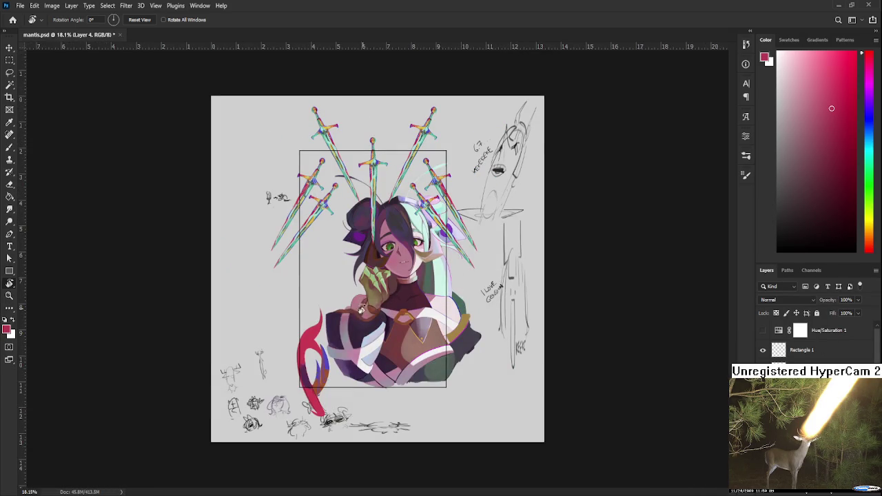
{"action": "scroll", "coordinate": [301, 405], "scroll_direction": "up", "scroll_amount": 2}
{"action": "scroll", "coordinate": [301, 405], "scroll_direction": "up", "scroll_amount": 2}
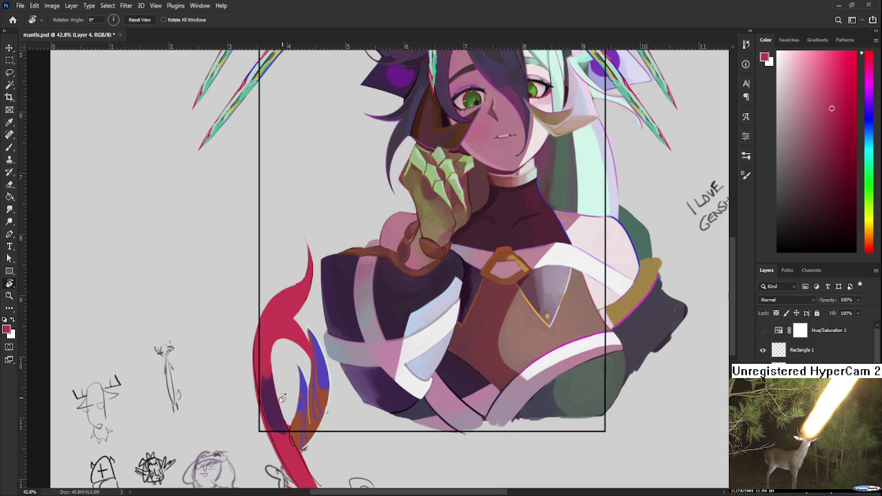
Step: Sample a dark magenta from the tail and paint purple shading strokes onto it
{"action": "key", "text": "b"}
{"action": "left_click", "coordinate": [267, 365], "text": "alt"}
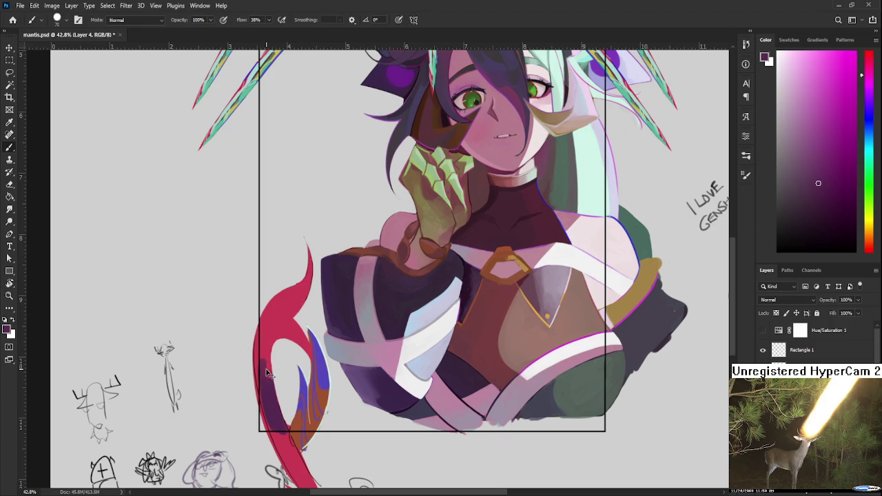
{"action": "left_click", "coordinate": [266, 369], "text": "alt"}
{"action": "left_click", "coordinate": [266, 385], "text": "alt"}
{"action": "left_click_drag", "start_coordinate": [266, 386], "coordinate": [262, 360]}
{"action": "left_click", "coordinate": [265, 355], "text": "alt"}
{"action": "left_click", "coordinate": [268, 379], "text": "alt"}
Step: Resample red and dark purple-magenta, then paint another dark stroke down the tail
{"action": "left_click", "coordinate": [265, 329], "text": "alt"}
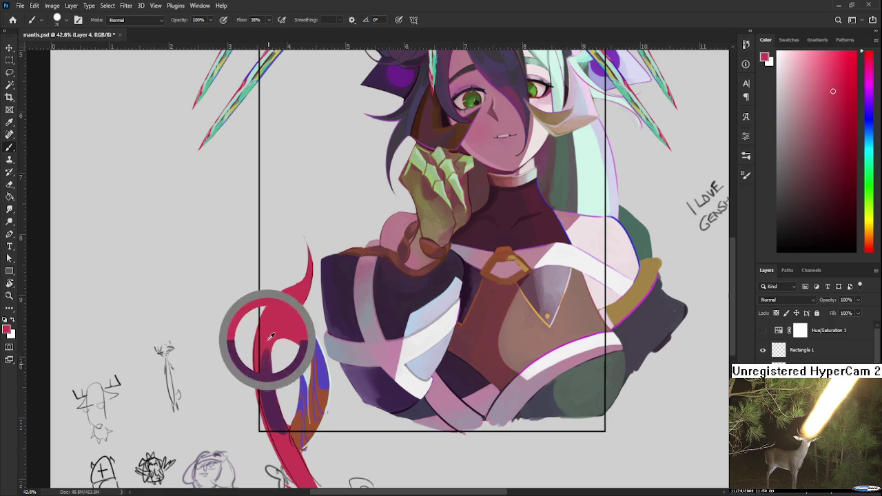
{"action": "left_click", "coordinate": [267, 365], "text": "alt"}
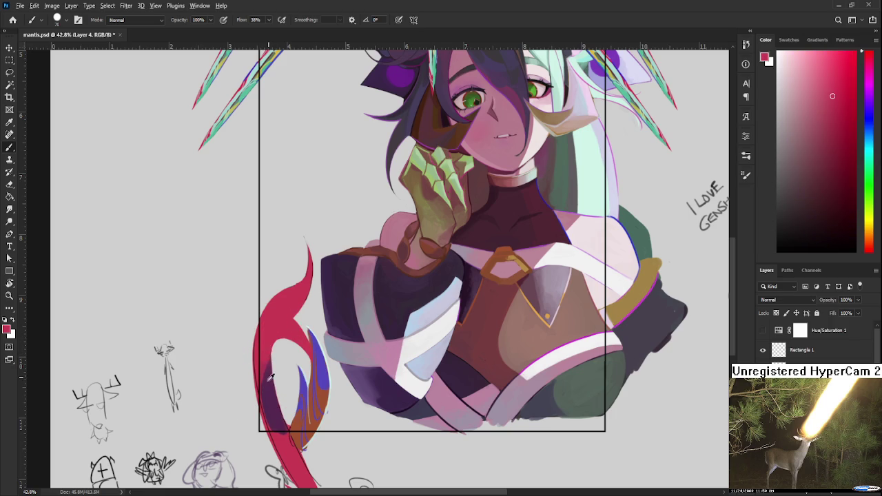
{"action": "left_click", "coordinate": [262, 361], "text": "alt"}
{"action": "left_click", "coordinate": [262, 340], "text": "alt"}
{"action": "left_click", "coordinate": [268, 375], "text": "alt"}
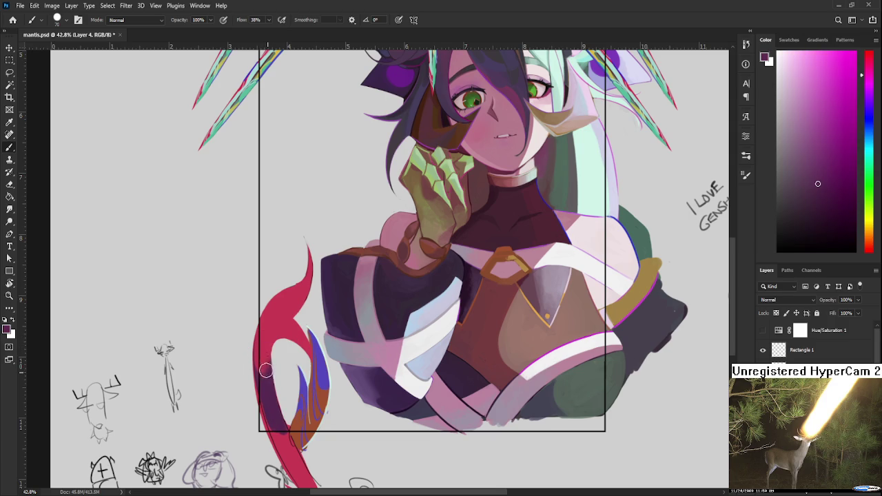
{"action": "left_click_drag", "start_coordinate": [266, 359], "coordinate": [278, 382]}
{"action": "scroll", "coordinate": [278, 382], "scroll_direction": "down", "scroll_amount": 1}
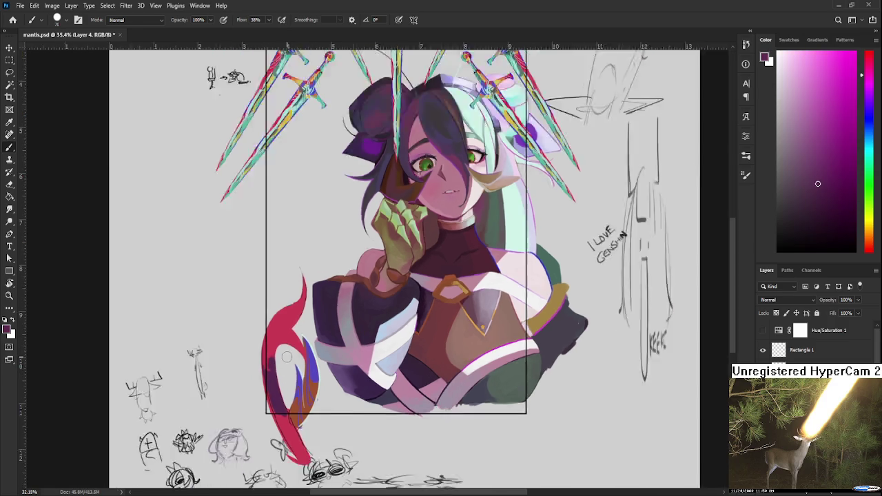
{"action": "scroll", "coordinate": [290, 351], "scroll_direction": "down", "scroll_amount": 1}
{"action": "scroll", "coordinate": [293, 345], "scroll_direction": "up", "scroll_amount": 1}
{"action": "scroll", "coordinate": [306, 335], "scroll_direction": "up", "scroll_amount": 1}
{"action": "scroll", "coordinate": [306, 335], "scroll_direction": "up", "scroll_amount": 1}
{"action": "scroll", "coordinate": [305, 333], "scroll_direction": "down", "scroll_amount": 1}
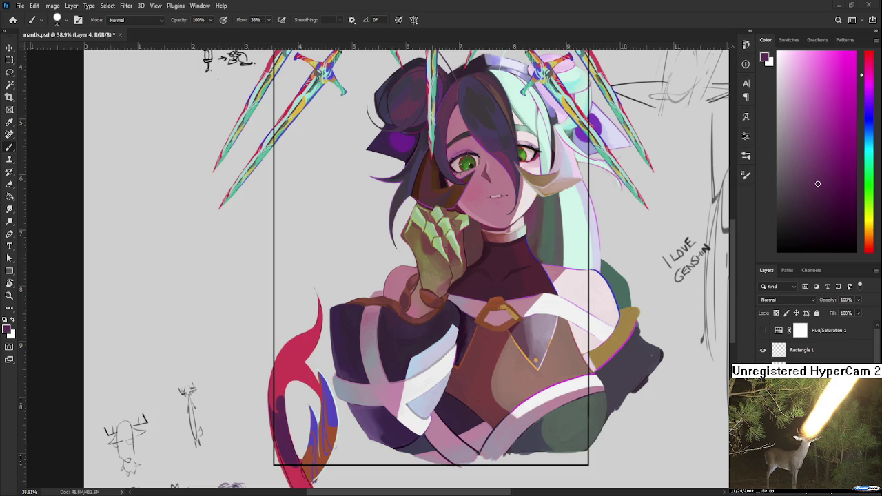
Step: Centre the tail in view and paint a darker red stroke on it
{"action": "left_click_drag", "start_coordinate": [390, 335], "coordinate": [397, 329]}
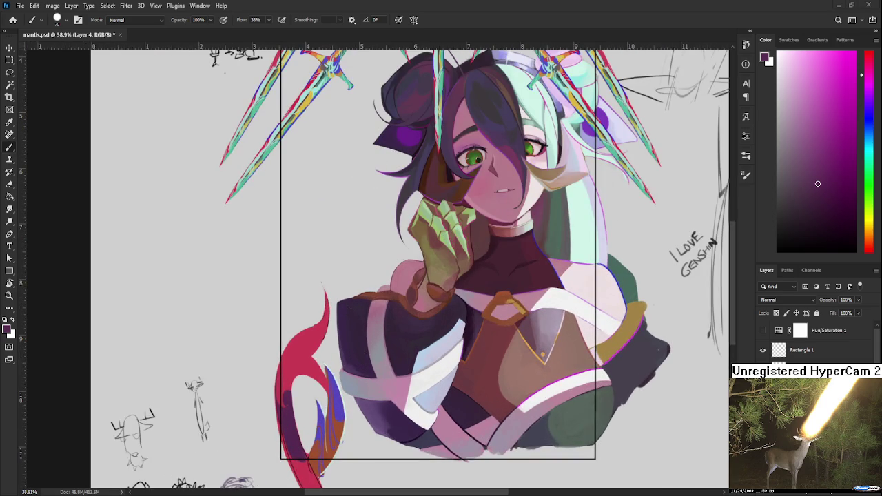
{"action": "left_click_drag", "start_coordinate": [304, 323], "coordinate": [268, 387]}
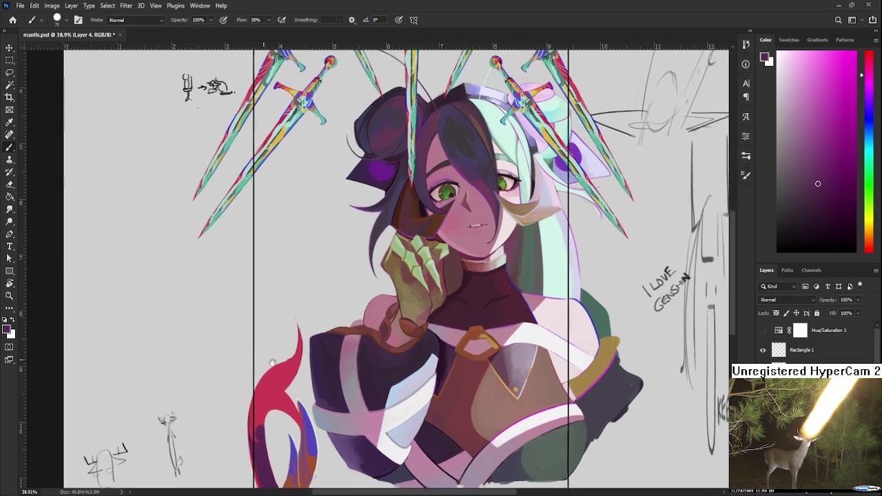
{"action": "left_click", "coordinate": [263, 417], "text": "alt"}
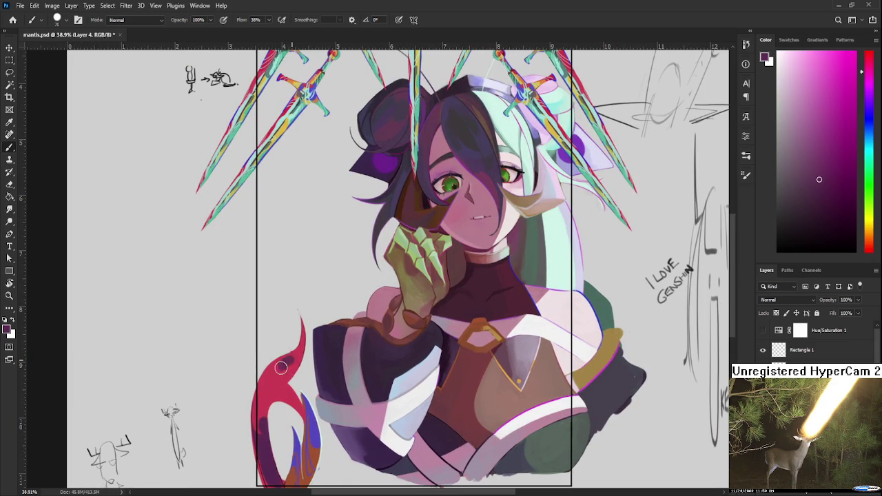
{"action": "left_click_drag", "start_coordinate": [291, 362], "coordinate": [279, 374]}
{"action": "left_click", "coordinate": [273, 382], "text": "alt"}
Step: Paint a pinkish stroke and compare brighter and magenta reds sampled from the tail
{"action": "left_click", "coordinate": [290, 360], "text": "alt"}
{"action": "left_click_drag", "start_coordinate": [283, 362], "coordinate": [261, 392]}
{"action": "left_click", "coordinate": [279, 379], "text": "alt"}
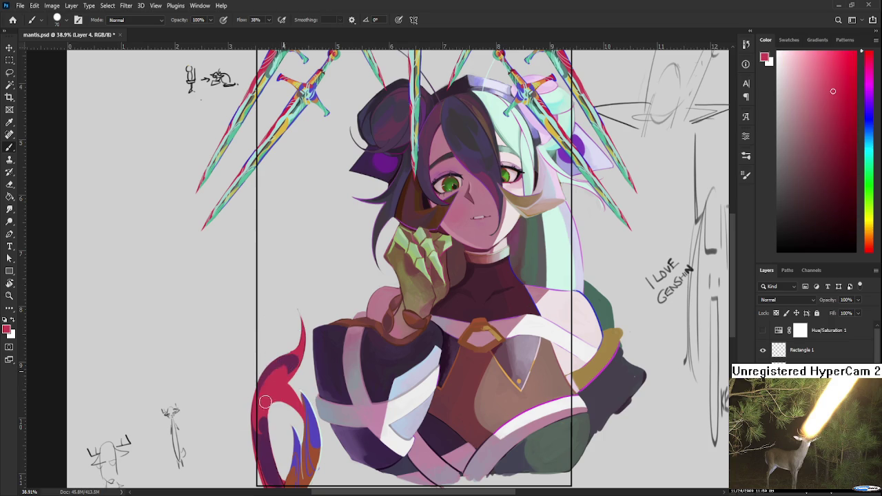
{"action": "left_click", "coordinate": [282, 375], "text": "alt"}
{"action": "left_click", "coordinate": [283, 364], "text": "alt"}
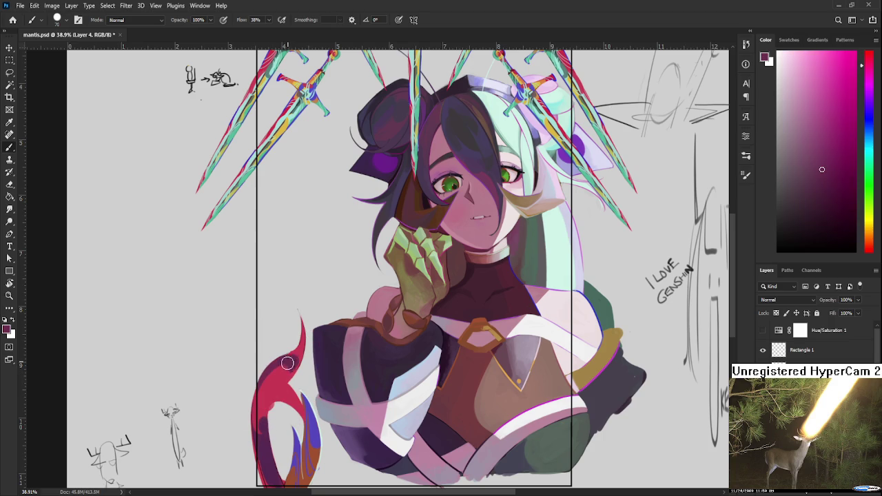
{"action": "left_click", "coordinate": [283, 370], "text": "alt"}
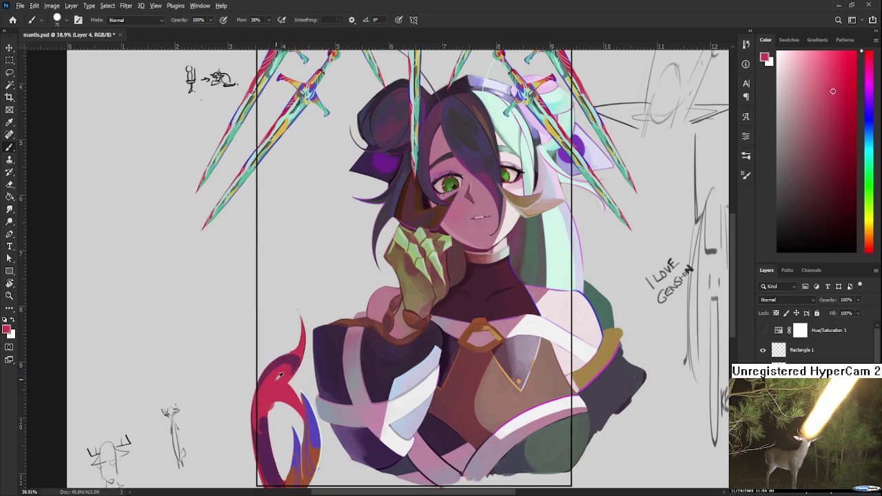
{"action": "left_click", "coordinate": [283, 361], "text": "alt"}
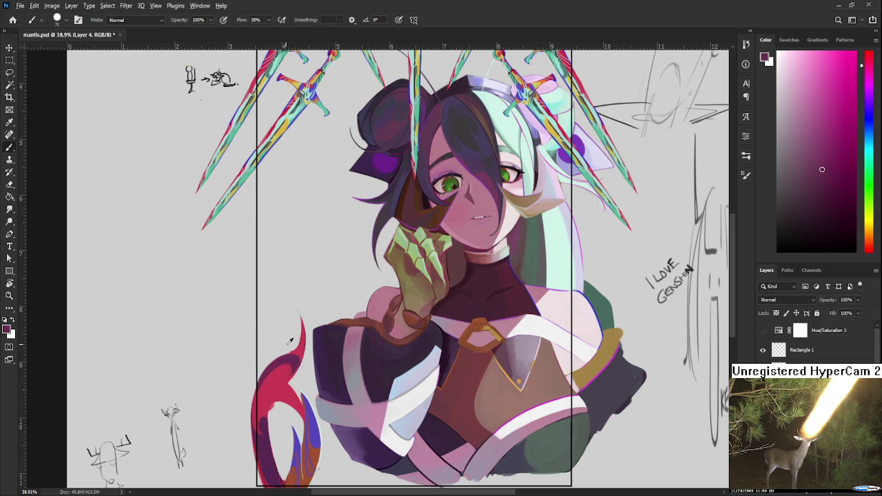
Step: Resample the tail until a darker red-magenta is the painting colour
{"action": "left_click", "coordinate": [297, 355], "text": "alt"}
{"action": "left_click", "coordinate": [297, 354], "text": "alt"}
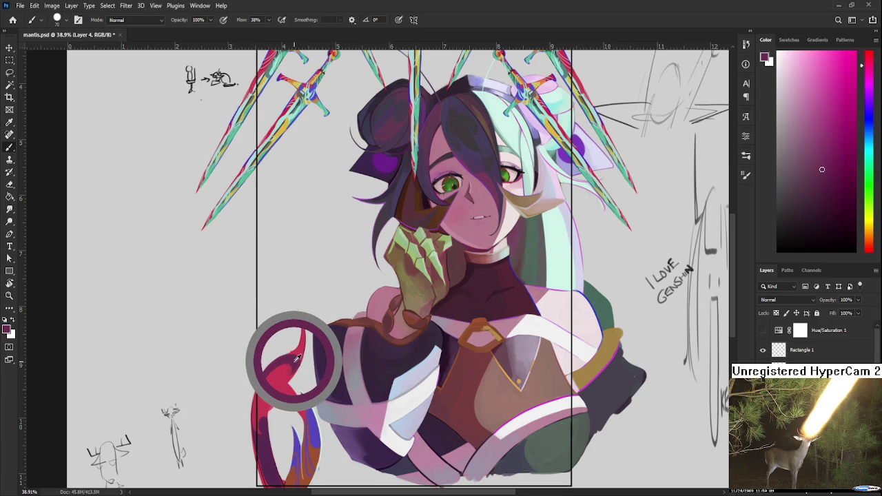
{"action": "left_click_drag", "start_coordinate": [297, 356], "coordinate": [296, 343]}
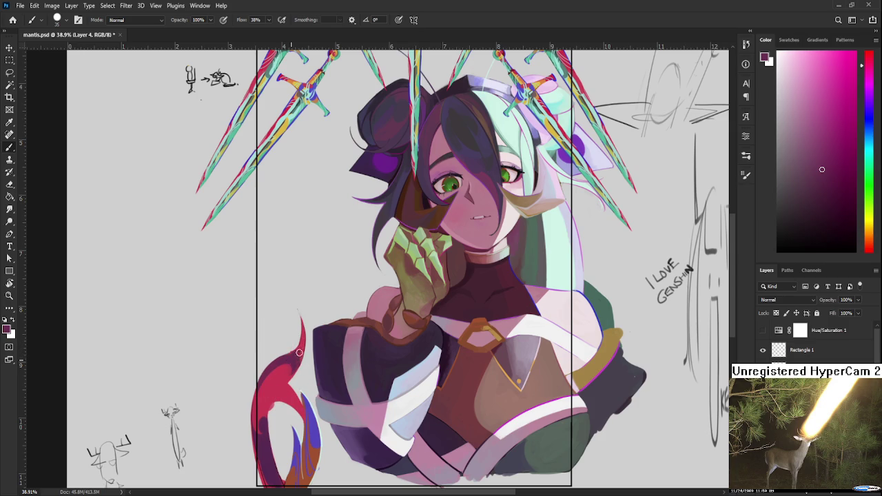
{"action": "left_click_drag", "start_coordinate": [297, 361], "coordinate": [295, 370]}
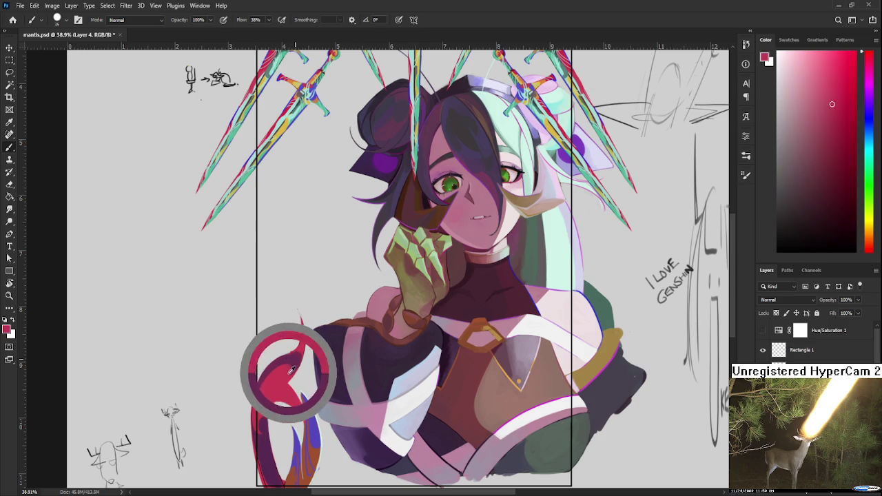
{"action": "left_click", "coordinate": [286, 378], "text": "alt"}
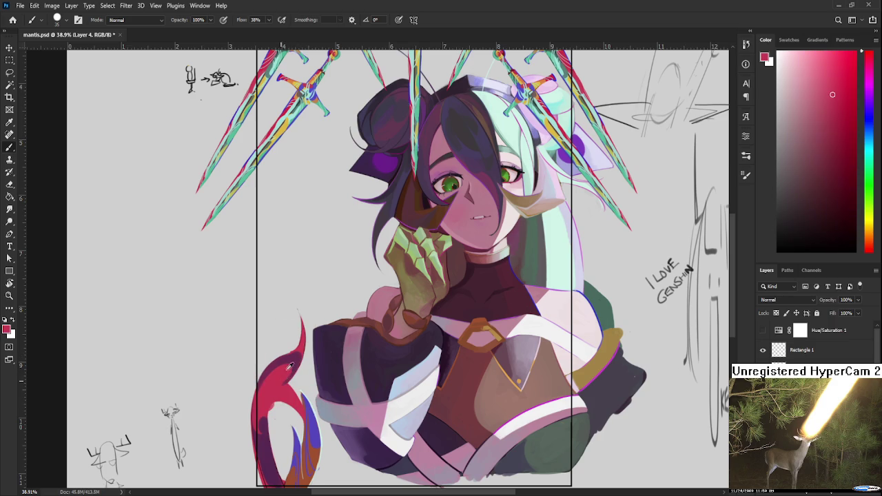
{"action": "mouse_move", "coordinate": [282, 356]}
{"action": "left_mouse_down"}
{"action": "mouse_move", "coordinate": [297, 355]}
{"action": "mouse_move", "coordinate": [295, 376]}
{"action": "left_mouse_up"}
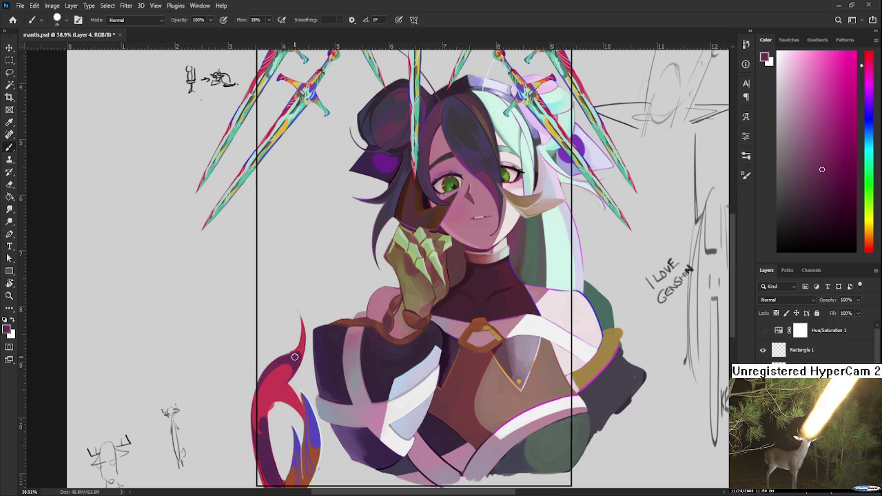
{"action": "left_click", "coordinate": [296, 351], "text": "alt"}
{"action": "left_click_drag", "start_coordinate": [290, 384], "coordinate": [302, 343]}
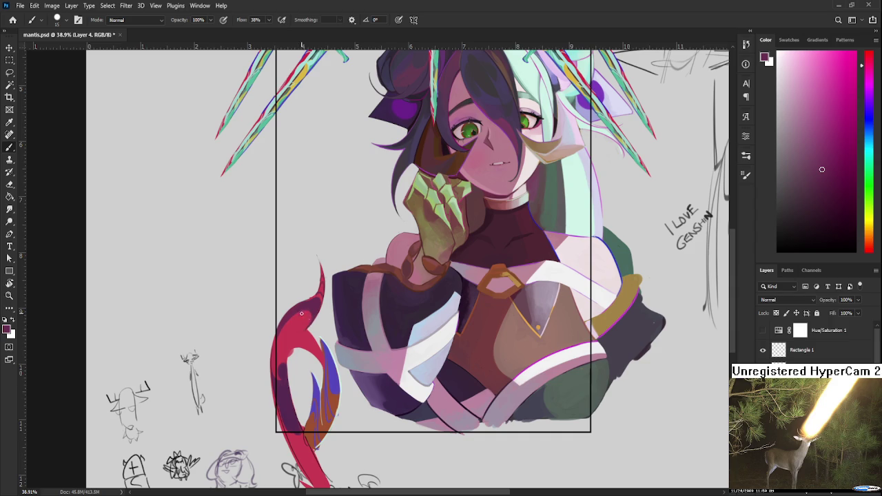
{"action": "scroll", "coordinate": [310, 315], "scroll_direction": "down", "scroll_amount": 2}
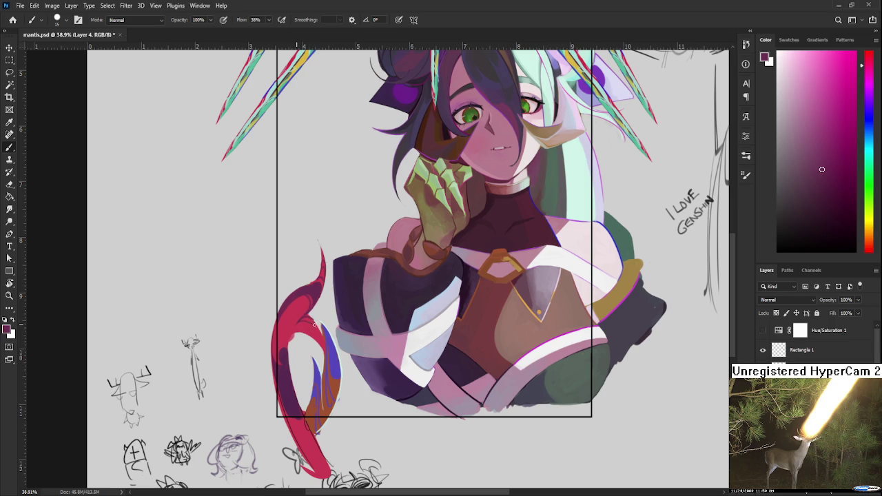
{"action": "key", "text": "e"}
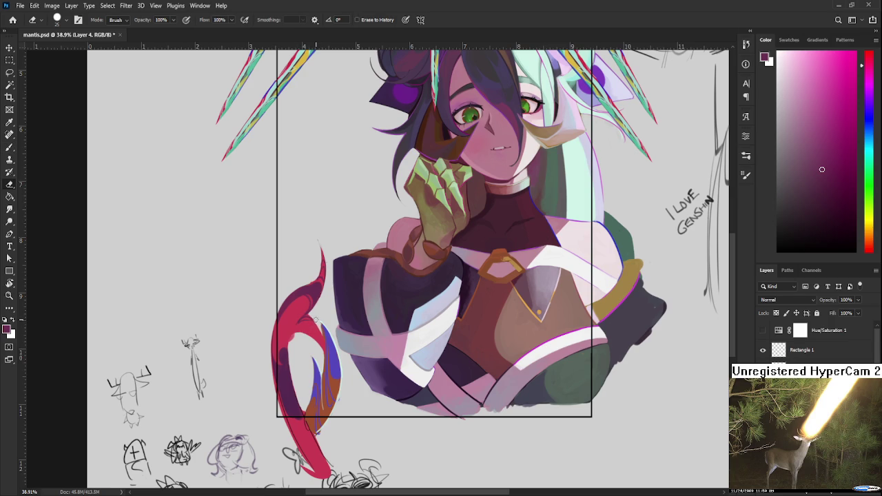
{"action": "key", "text": "b"}
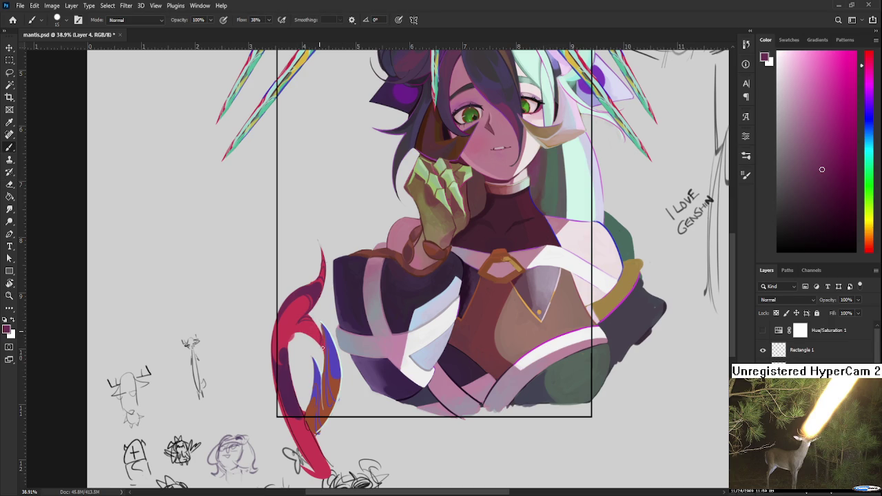
{"action": "left_click_drag", "start_coordinate": [324, 335], "coordinate": [320, 319]}
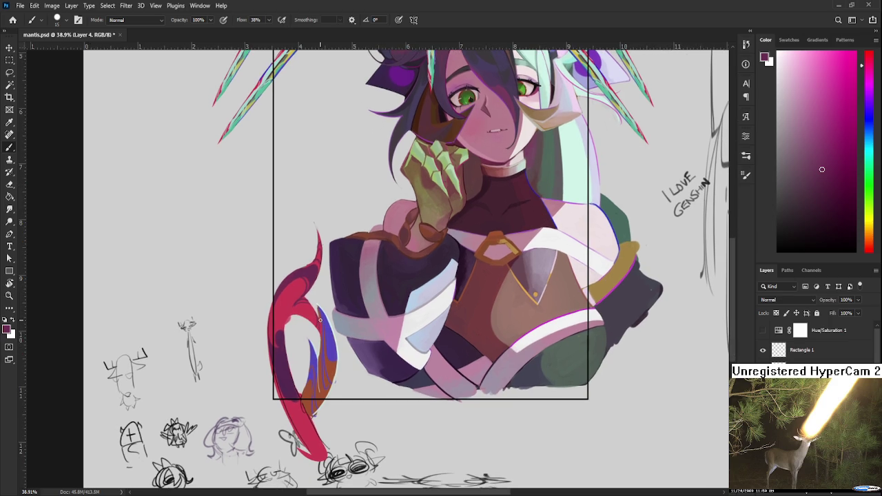
{"action": "scroll", "coordinate": [318, 296], "scroll_direction": "down", "scroll_amount": 3}
{"action": "scroll", "coordinate": [317, 297], "scroll_direction": "up", "scroll_amount": 4}
{"action": "mouse_move", "coordinate": [318, 296]}
{"action": "left_mouse_down"}
{"action": "mouse_move", "coordinate": [288, 318]}
{"action": "mouse_move", "coordinate": [293, 302]}
{"action": "left_mouse_up"}
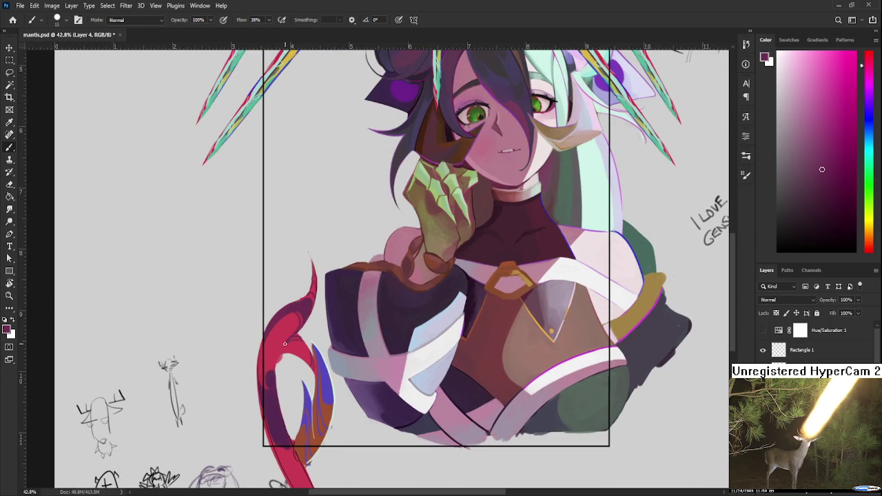
{"action": "key", "text": "e"}
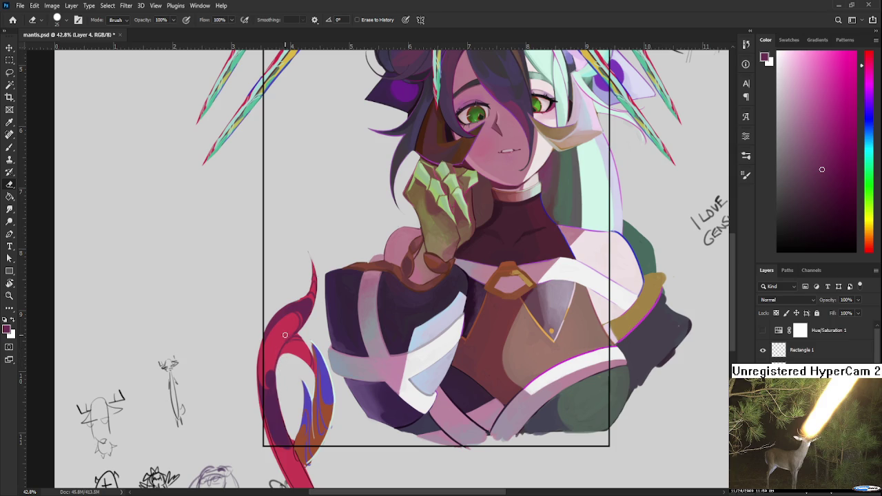
{"action": "key", "text": "b"}
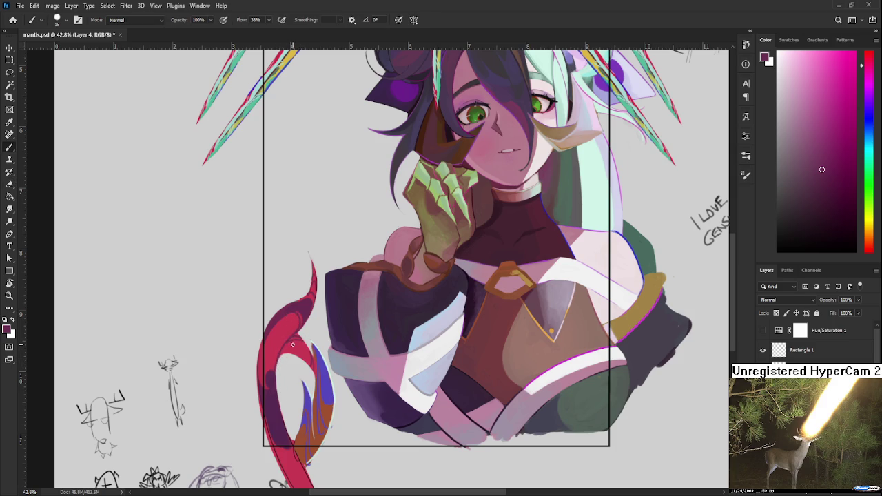
{"action": "left_click_drag", "start_coordinate": [294, 341], "coordinate": [293, 324]}
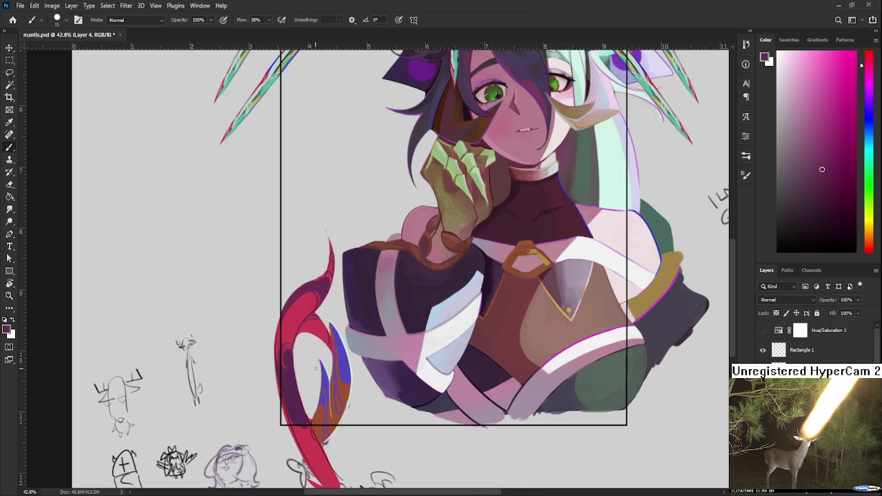
{"action": "scroll", "coordinate": [316, 368], "scroll_direction": "down", "scroll_amount": 2}
{"action": "scroll", "coordinate": [321, 370], "scroll_direction": "down", "scroll_amount": 1}
{"action": "scroll", "coordinate": [325, 369], "scroll_direction": "up", "scroll_amount": 1}
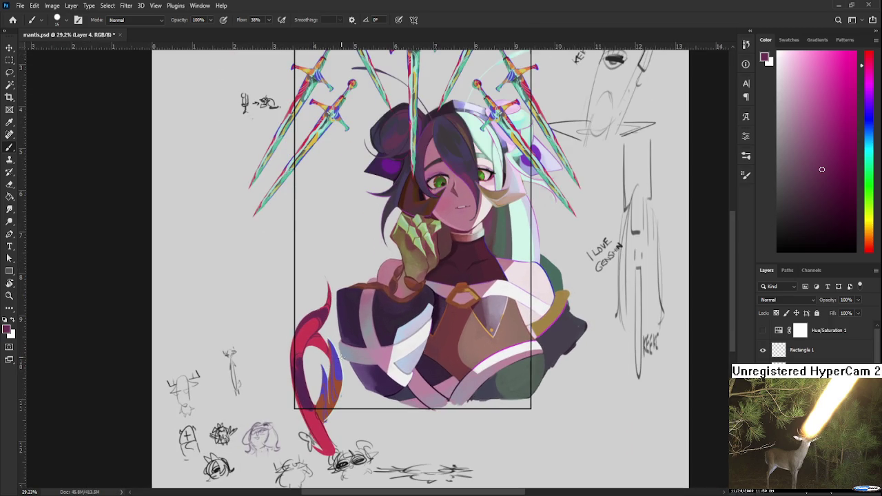
{"action": "scroll", "coordinate": [343, 356], "scroll_direction": "down", "scroll_amount": 1}
{"action": "scroll", "coordinate": [342, 353], "scroll_direction": "up", "scroll_amount": 3}
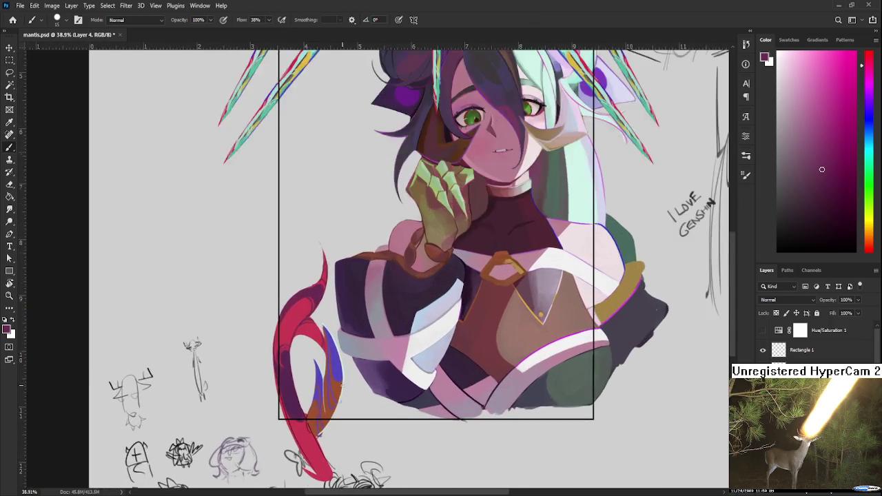
{"action": "scroll", "coordinate": [345, 386], "scroll_direction": "up", "scroll_amount": 1}
{"action": "scroll", "coordinate": [274, 309], "scroll_direction": "up", "scroll_amount": 2}
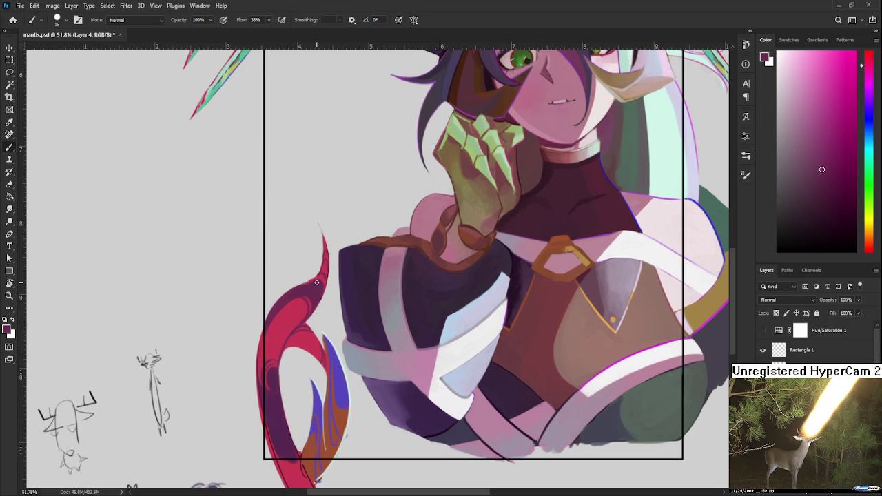
{"action": "key", "text": "e"}
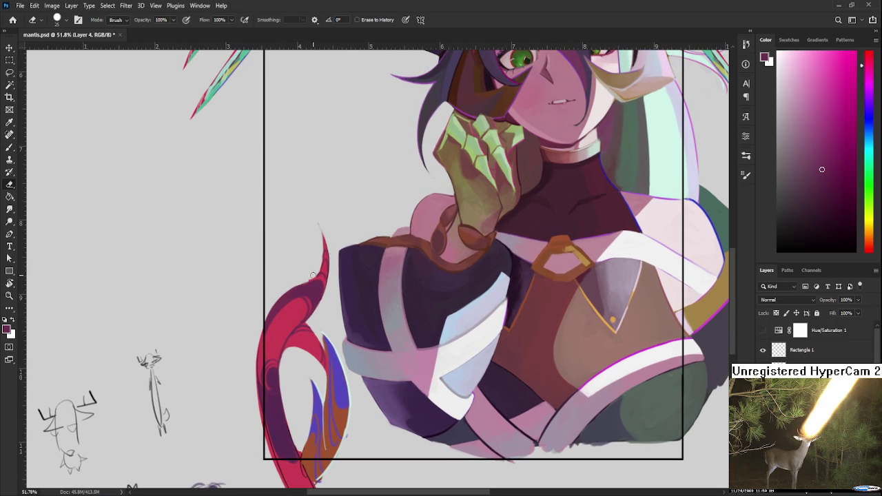
{"action": "scroll", "coordinate": [311, 266], "scroll_direction": "down", "scroll_amount": 3}
{"action": "key", "text": "b"}
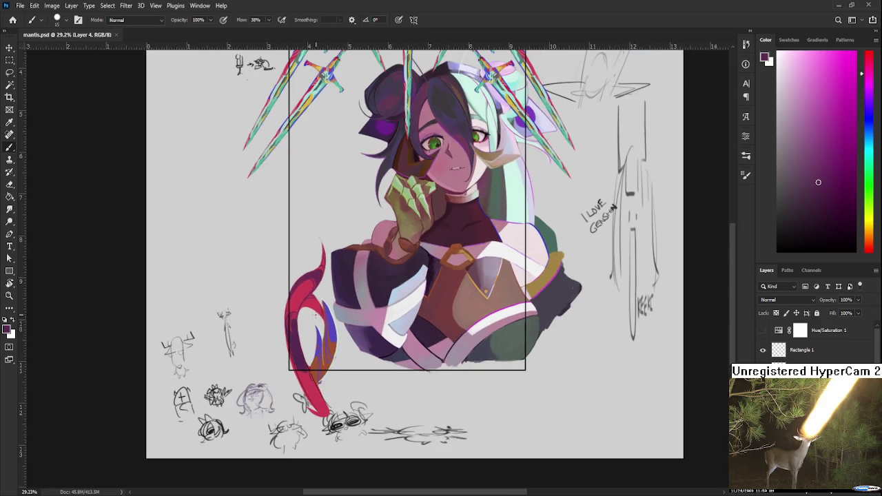
{"action": "left_click_drag", "start_coordinate": [310, 318], "coordinate": [319, 302]}
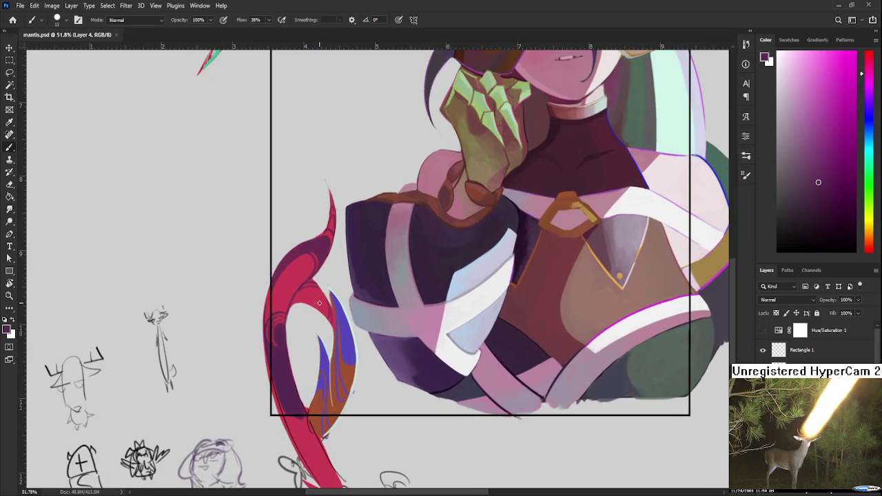
{"action": "scroll", "coordinate": [293, 299], "scroll_direction": "up", "scroll_amount": 3}
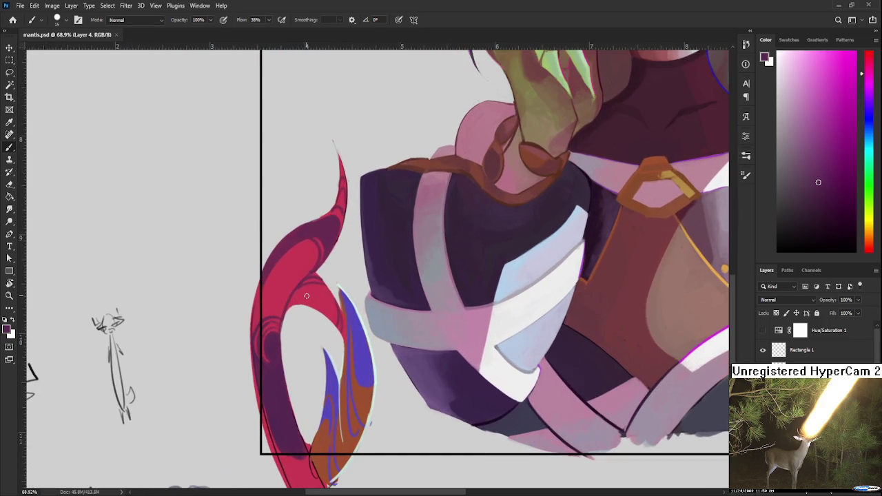
{"action": "scroll", "coordinate": [307, 295], "scroll_direction": "down", "scroll_amount": 3}
{"action": "scroll", "coordinate": [306, 288], "scroll_direction": "up", "scroll_amount": 1}
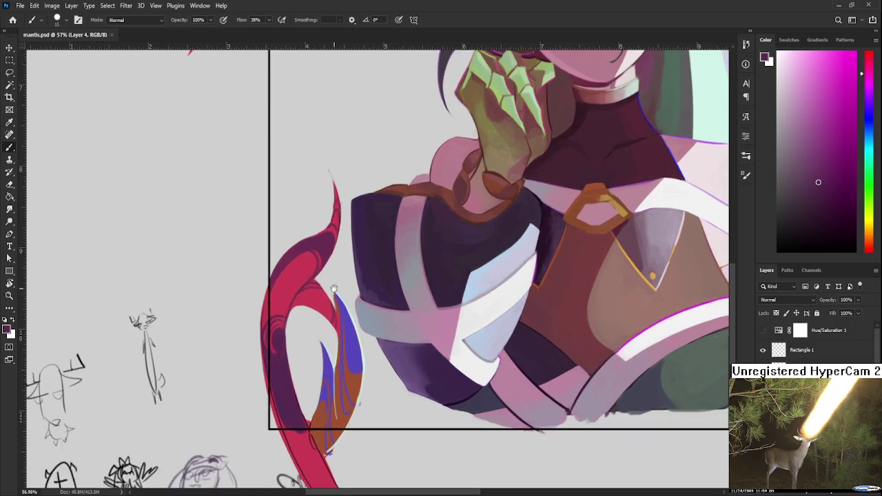
{"action": "scroll", "coordinate": [306, 288], "scroll_direction": "up", "scroll_amount": 1}
{"action": "scroll", "coordinate": [317, 303], "scroll_direction": "down", "scroll_amount": 3}
{"action": "scroll", "coordinate": [327, 324], "scroll_direction": "down", "scroll_amount": 1}
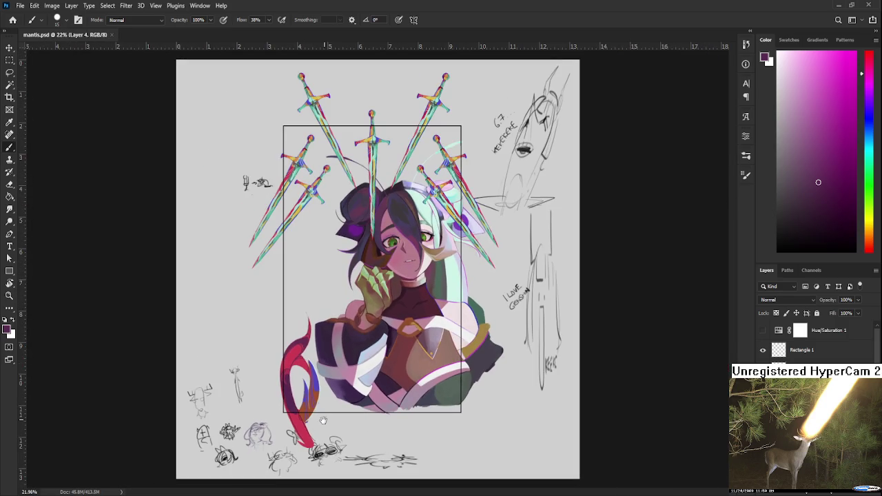
Step: Zoom in on the tail and paint a first purple patch on its red upper curl
{"action": "scroll", "coordinate": [412, 307], "scroll_direction": "up", "scroll_amount": 1}
{"action": "scroll", "coordinate": [384, 389], "scroll_direction": "up", "scroll_amount": 1}
{"action": "scroll", "coordinate": [331, 316], "scroll_direction": "up", "scroll_amount": 1}
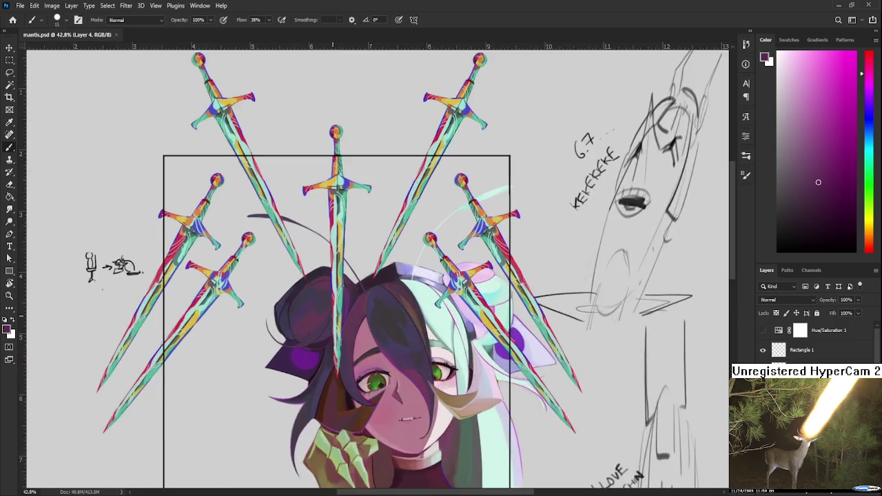
{"action": "scroll", "coordinate": [332, 316], "scroll_direction": "up", "scroll_amount": 1}
{"action": "scroll", "coordinate": [278, 423], "scroll_direction": "up", "scroll_amount": 1}
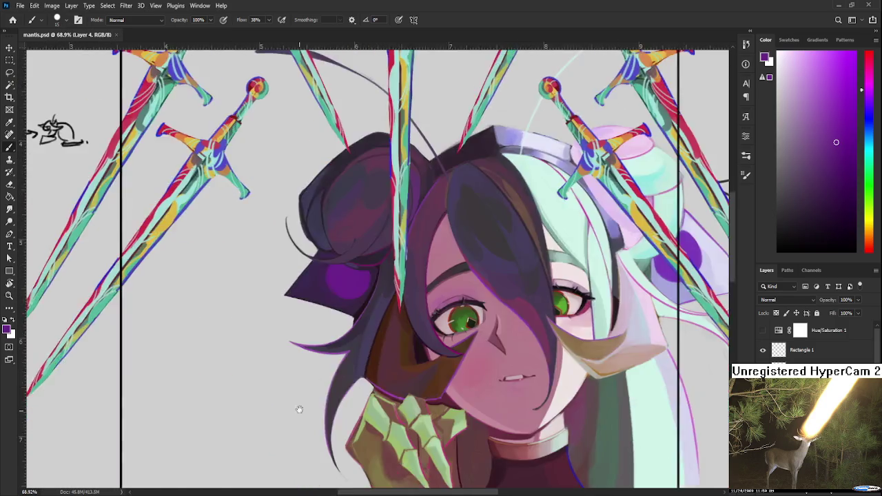
{"action": "left_click_drag", "start_coordinate": [279, 423], "coordinate": [291, 315]}
{"action": "key", "text": "bracketright"}
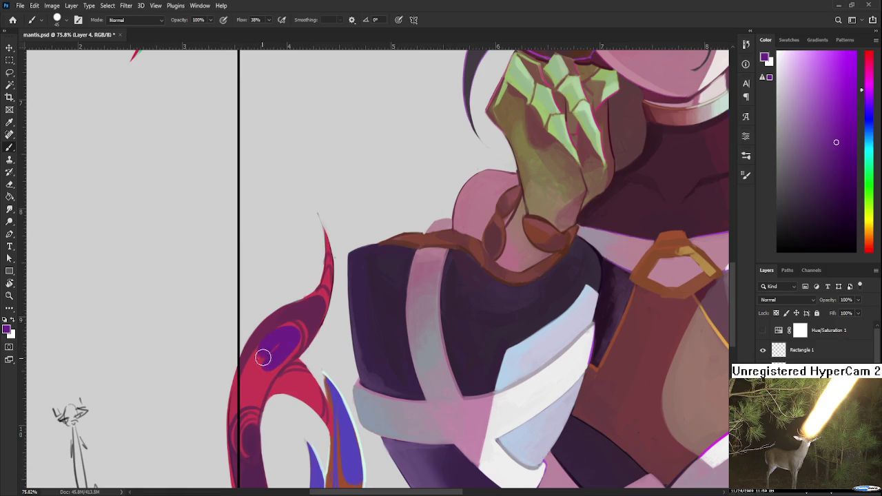
{"action": "mouse_move", "coordinate": [290, 331]}
{"action": "left_mouse_down"}
{"action": "mouse_move", "coordinate": [262, 363]}
{"action": "mouse_move", "coordinate": [273, 355]}
{"action": "left_mouse_up"}
{"action": "key", "text": "ctrl+z"}
Step: Spread purple-magenta paint down over the tail's curl, then tilt the view about 31 degrees
{"action": "left_click", "coordinate": [252, 374], "text": "alt"}
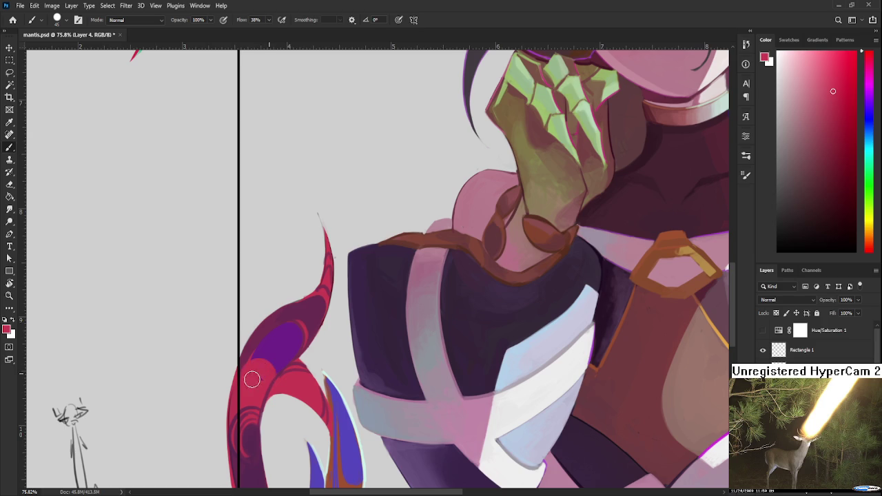
{"action": "left_click", "coordinate": [288, 350], "text": "alt"}
{"action": "scroll", "coordinate": [285, 356], "scroll_direction": "down", "scroll_amount": 2}
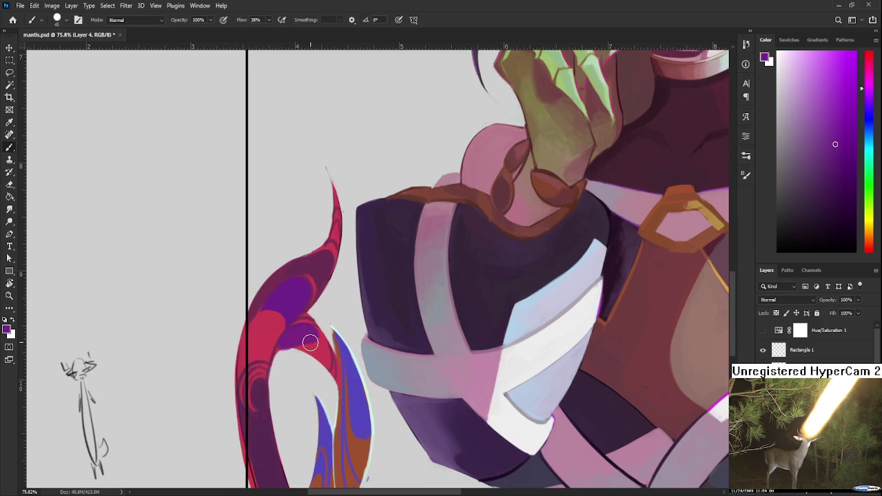
{"action": "left_click_drag", "start_coordinate": [305, 335], "coordinate": [320, 347]}
{"action": "left_click", "coordinate": [297, 341], "text": "alt"}
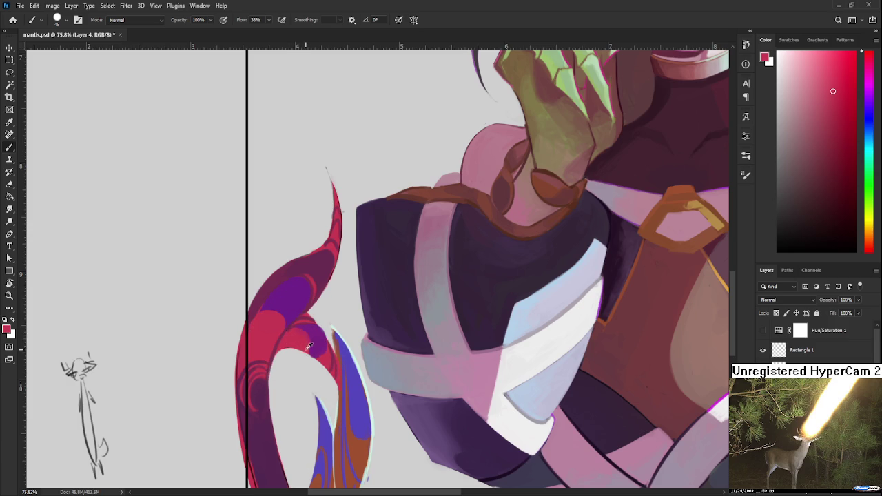
{"action": "left_click", "coordinate": [317, 339], "text": "alt"}
{"action": "mouse_move", "coordinate": [315, 354]}
{"action": "left_mouse_down"}
{"action": "mouse_move", "coordinate": [321, 339]}
{"action": "mouse_move", "coordinate": [312, 366]}
{"action": "left_mouse_up"}
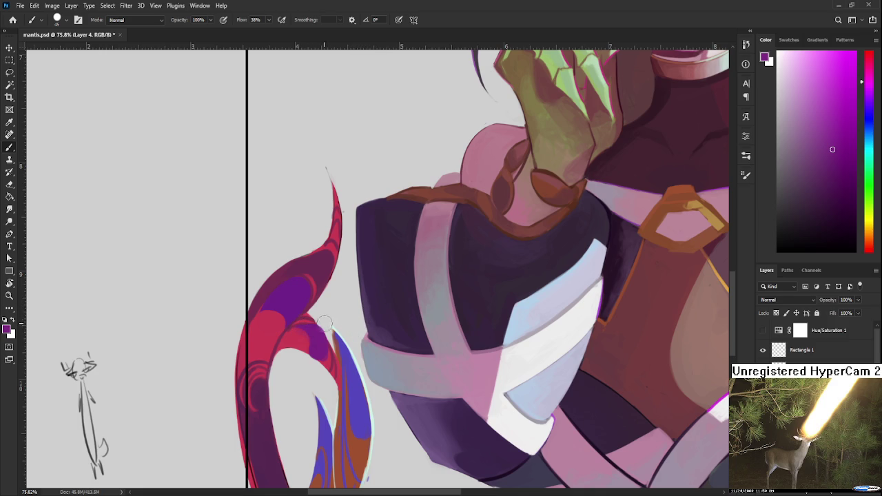
{"action": "key", "text": "r"}
{"action": "left_click_drag", "start_coordinate": [308, 328], "coordinate": [307, 313]}
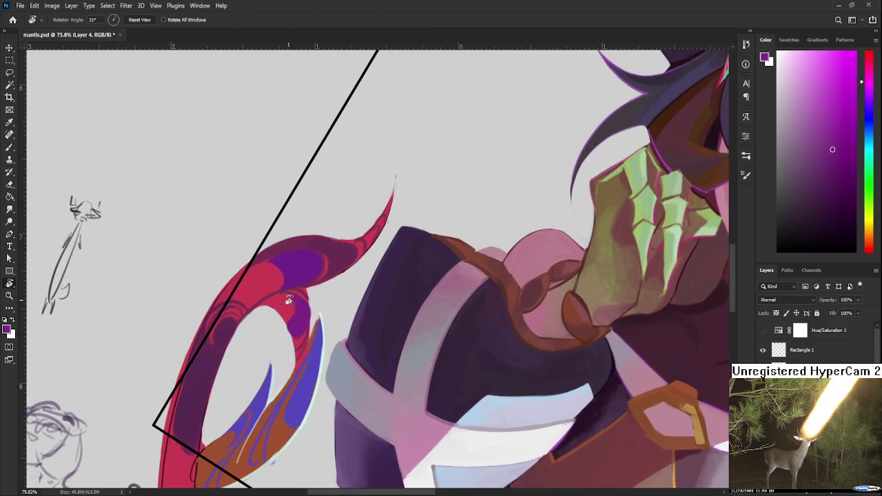
Step: Shrink the eraser to a fine tip and sample the tail's purple as the brush colour
{"action": "key", "text": "b"}
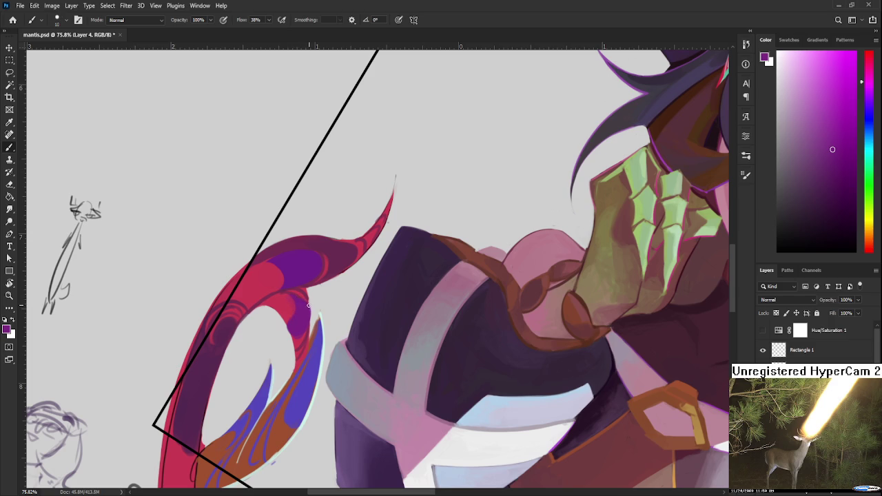
{"action": "key", "text": "e"}
{"action": "key", "text": "bracketleft"}
{"action": "key", "text": "bracketleft"}
{"action": "key", "text": "bracketleft"}
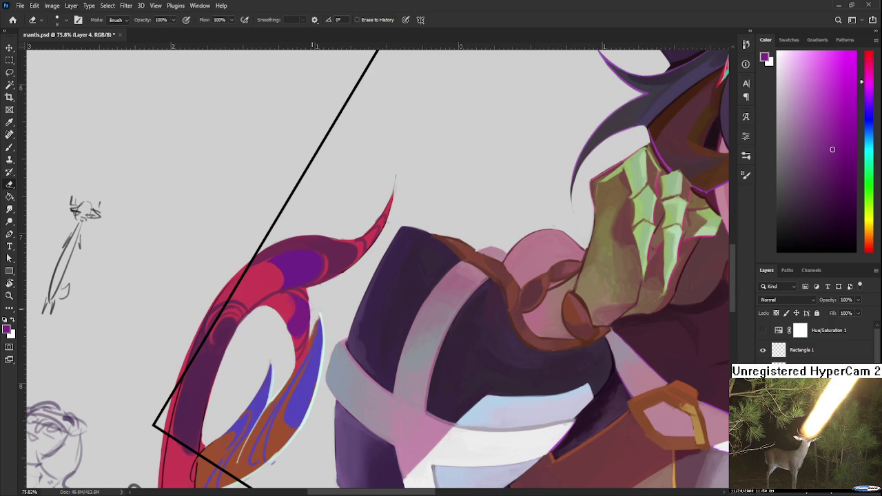
{"action": "key", "text": "b"}
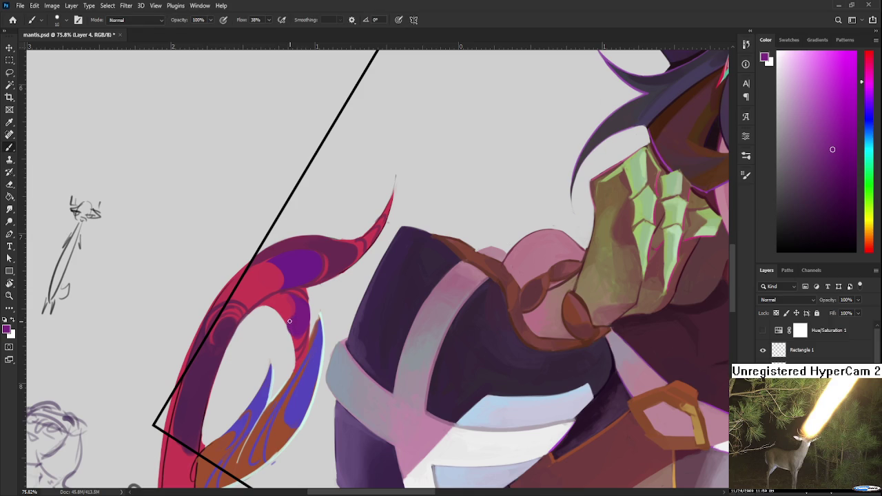
{"action": "key", "text": "e"}
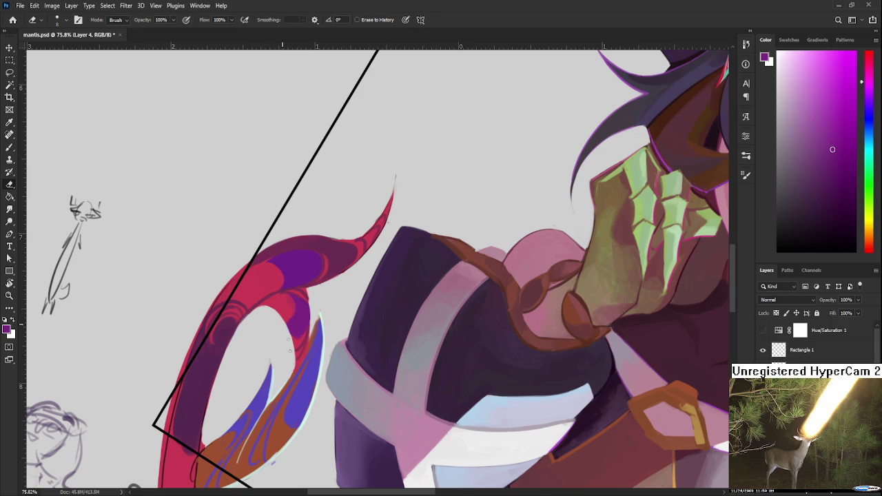
{"action": "key", "text": "b"}
{"action": "left_click", "coordinate": [288, 302], "text": "alt"}
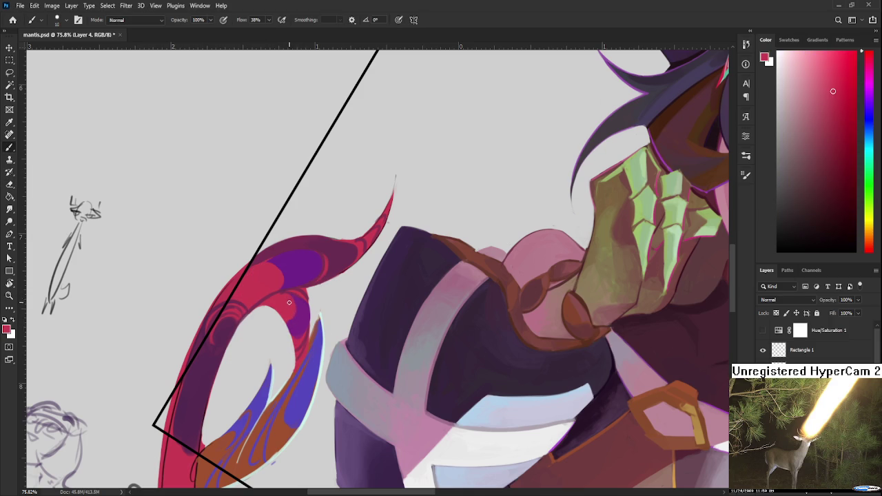
{"action": "left_click", "coordinate": [300, 309], "text": "alt"}
{"action": "left_click", "coordinate": [291, 303], "text": "alt"}
{"action": "left_click", "coordinate": [293, 306], "text": "alt"}
{"action": "left_click", "coordinate": [300, 313], "text": "alt"}
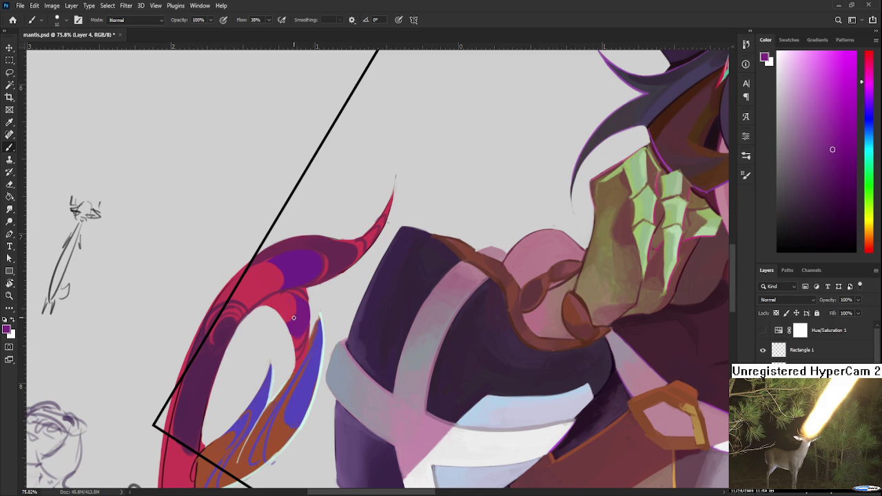
{"action": "left_click", "coordinate": [300, 331], "text": "alt"}
Step: Paint faint dark purple strokes along the tail's inner left side with a larger brush
{"action": "left_click_drag", "start_coordinate": [296, 368], "coordinate": [298, 335]}
{"action": "left_click_drag", "start_coordinate": [301, 277], "coordinate": [350, 220]}
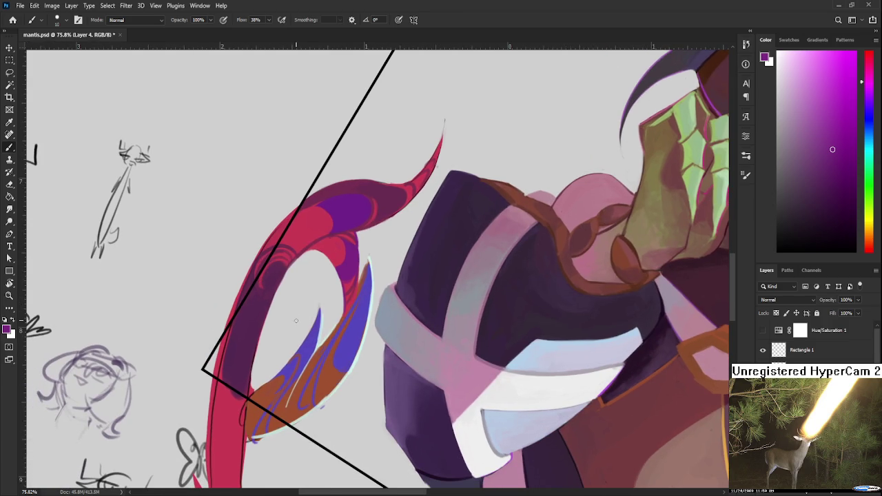
{"action": "key", "text": "bracketright"}
{"action": "key", "text": "bracketright"}
{"action": "left_click_drag", "start_coordinate": [257, 299], "coordinate": [264, 308]}
{"action": "scroll", "coordinate": [275, 306], "scroll_direction": "down", "scroll_amount": 3}
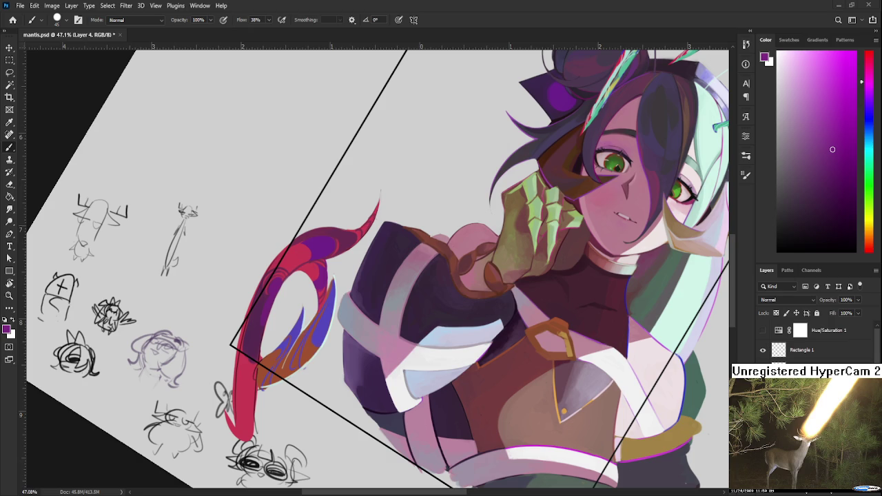
{"action": "scroll", "coordinate": [392, 336], "scroll_direction": "down", "scroll_amount": 5}
{"action": "scroll", "coordinate": [396, 341], "scroll_direction": "up", "scroll_amount": 5}
{"action": "scroll", "coordinate": [397, 343], "scroll_direction": "up", "scroll_amount": 2}
{"action": "scroll", "coordinate": [397, 343], "scroll_direction": "down", "scroll_amount": 3}
{"action": "scroll", "coordinate": [379, 302], "scroll_direction": "up", "scroll_amount": 2}
{"action": "scroll", "coordinate": [379, 302], "scroll_direction": "down", "scroll_amount": 3}
{"action": "scroll", "coordinate": [378, 302], "scroll_direction": "up", "scroll_amount": 3}
{"action": "scroll", "coordinate": [379, 304], "scroll_direction": "down", "scroll_amount": 1}
Step: Tilt and reset the view, then alternate red and purple paint across the tail's upper curl
{"action": "key", "text": "r"}
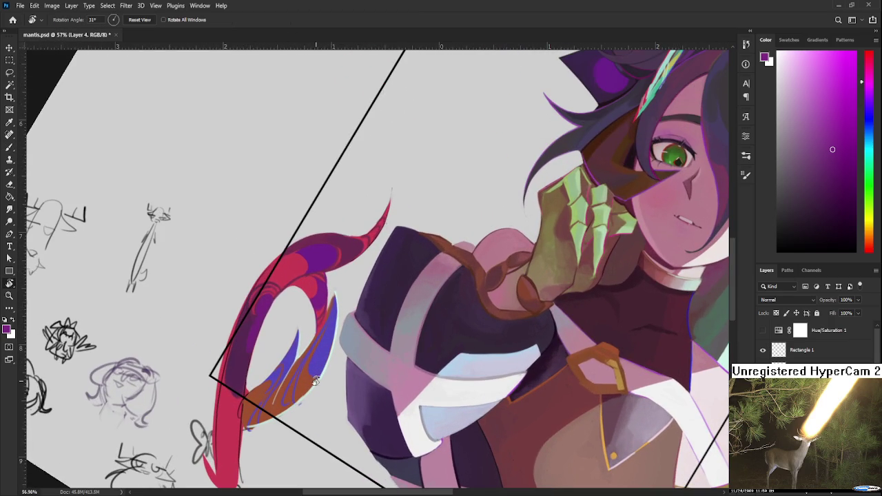
{"action": "mouse_move", "coordinate": [272, 325]}
{"action": "left_mouse_down"}
{"action": "mouse_move", "coordinate": [281, 345]}
{"action": "mouse_move", "coordinate": [297, 308]}
{"action": "left_mouse_up"}
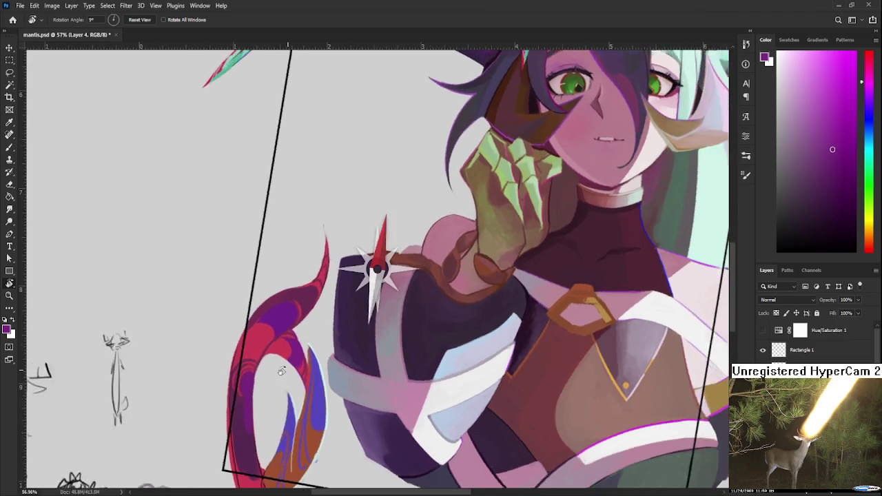
{"action": "key", "text": "b"}
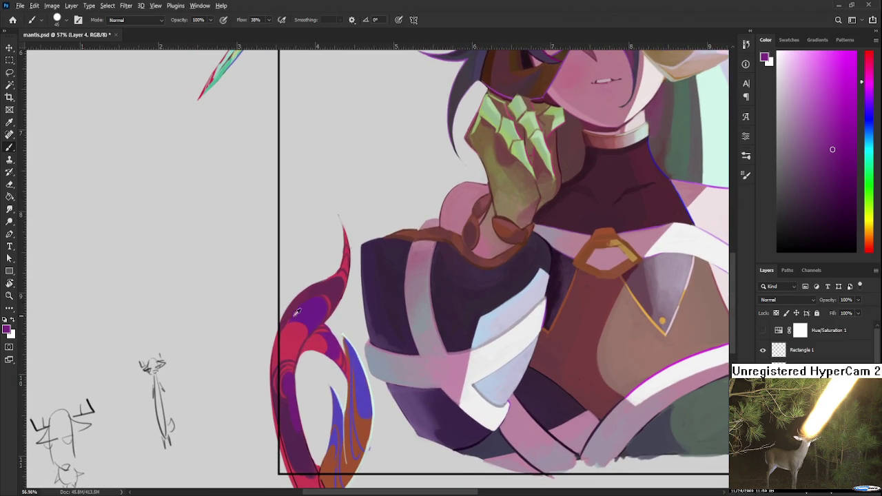
{"action": "left_click", "coordinate": [285, 330], "text": "alt"}
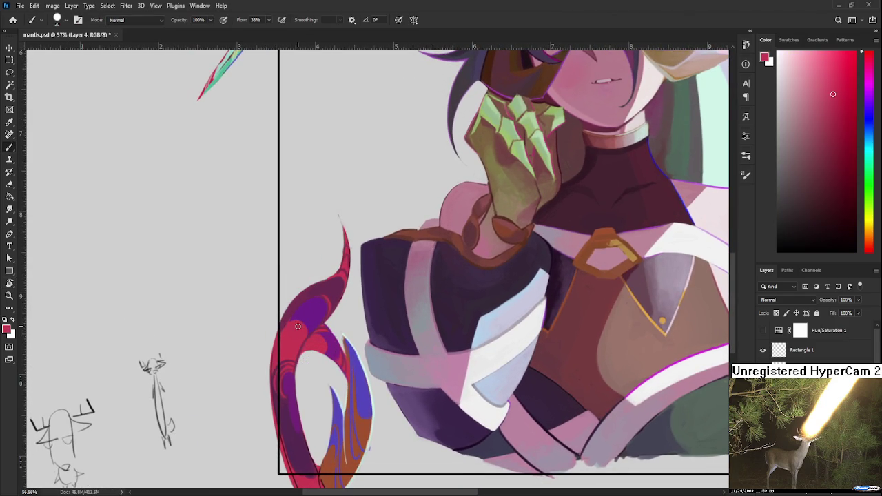
{"action": "left_click", "coordinate": [310, 319], "text": "alt"}
{"action": "left_click", "coordinate": [288, 327], "text": "alt"}
{"action": "left_click", "coordinate": [315, 324], "text": "alt"}
{"action": "left_click", "coordinate": [303, 337], "text": "alt"}
{"action": "left_click", "coordinate": [307, 340], "text": "alt"}
{"action": "left_click", "coordinate": [317, 340], "text": "alt"}
Step: Zoom around the tail and rework it with purple sampled from its curve
{"action": "scroll", "coordinate": [332, 350], "scroll_direction": "down", "scroll_amount": 3}
{"action": "scroll", "coordinate": [331, 351], "scroll_direction": "down", "scroll_amount": 1}
{"action": "scroll", "coordinate": [324, 341], "scroll_direction": "up", "scroll_amount": 3}
{"action": "scroll", "coordinate": [310, 317], "scroll_direction": "up", "scroll_amount": 2}
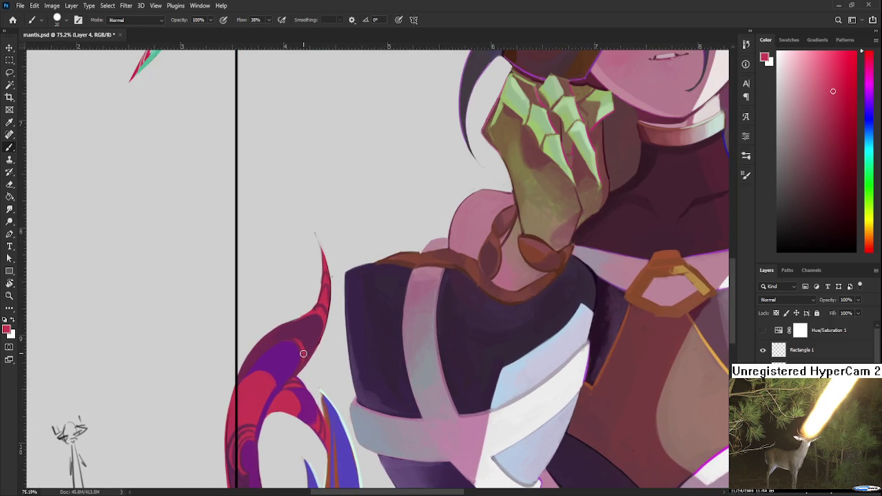
{"action": "left_click", "coordinate": [277, 360], "text": "alt"}
{"action": "scroll", "coordinate": [326, 314], "scroll_direction": "down", "scroll_amount": 1}
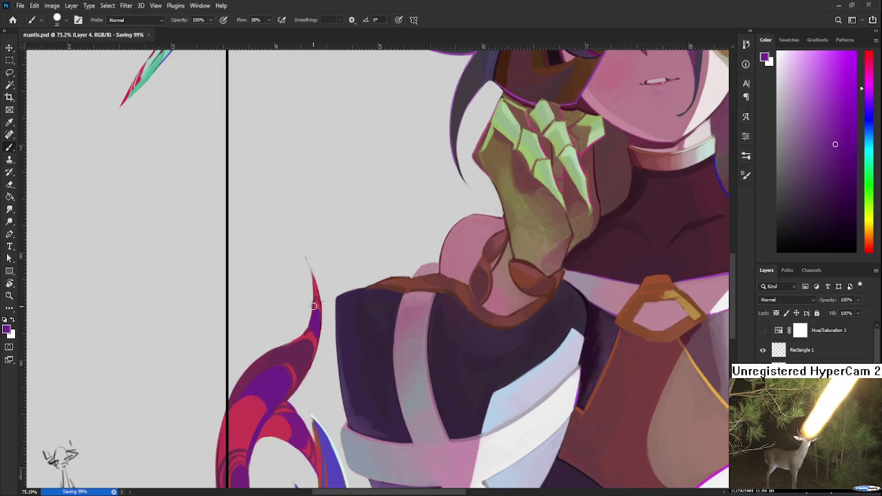
{"action": "scroll", "coordinate": [321, 314], "scroll_direction": "down", "scroll_amount": 1}
{"action": "scroll", "coordinate": [323, 313], "scroll_direction": "down", "scroll_amount": 2}
{"action": "scroll", "coordinate": [331, 321], "scroll_direction": "down", "scroll_amount": 2}
{"action": "scroll", "coordinate": [358, 338], "scroll_direction": "up", "scroll_amount": 1}
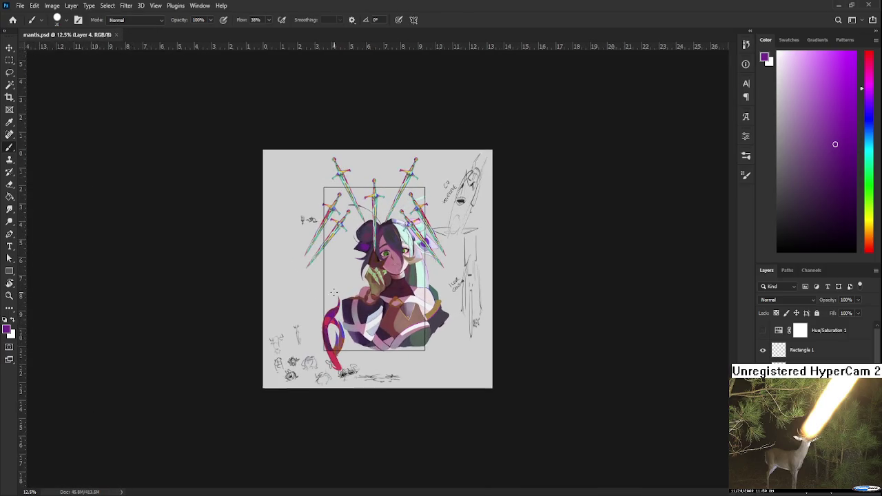
Step: Paint a light blue-grey highlight down the tail's right edge and pick a pale cyan
{"action": "scroll", "coordinate": [366, 345], "scroll_direction": "up", "scroll_amount": 1}
{"action": "scroll", "coordinate": [366, 345], "scroll_direction": "up", "scroll_amount": 2}
{"action": "scroll", "coordinate": [365, 344], "scroll_direction": "up", "scroll_amount": 3}
{"action": "scroll", "coordinate": [358, 344], "scroll_direction": "up", "scroll_amount": 1}
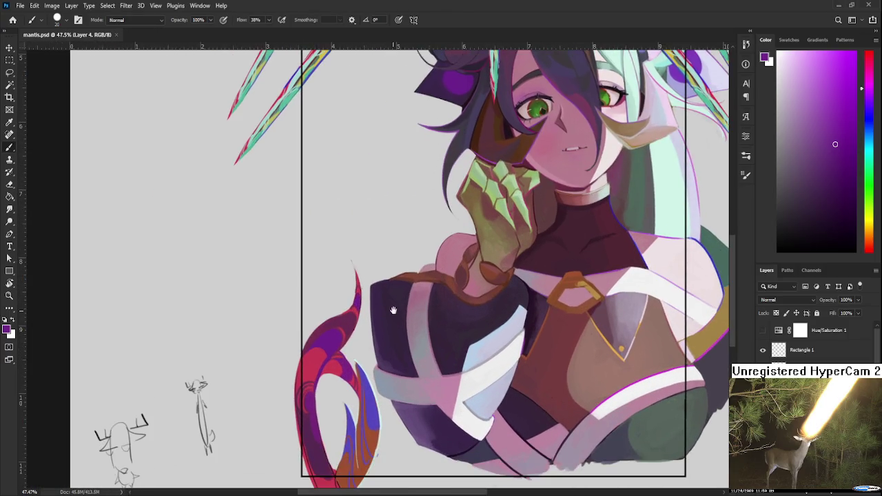
{"action": "scroll", "coordinate": [347, 342], "scroll_direction": "up", "scroll_amount": 1}
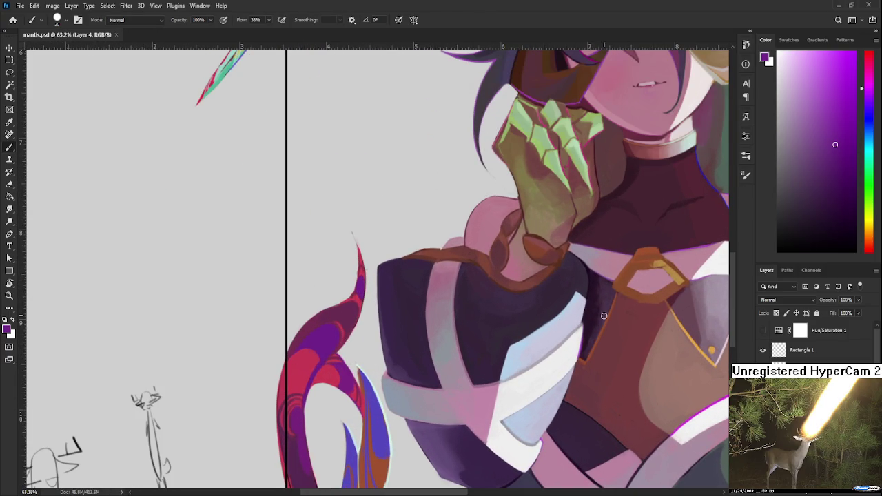
{"action": "left_click", "coordinate": [561, 322], "text": "alt"}
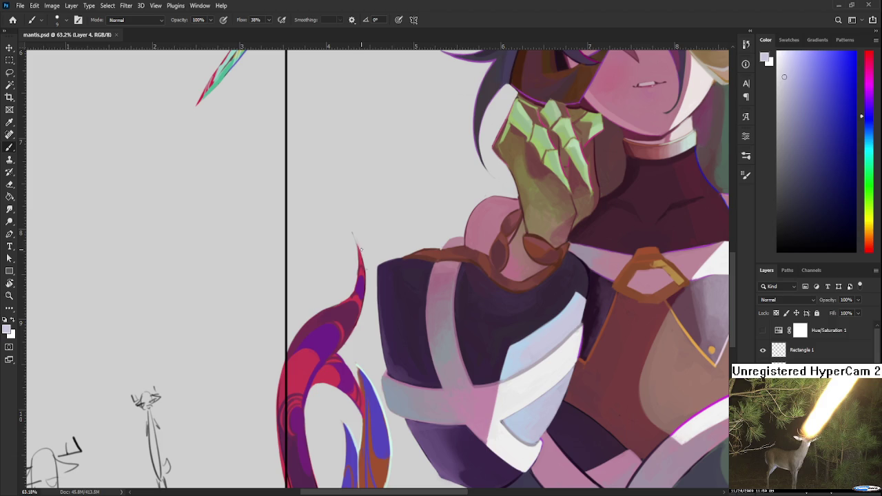
{"action": "left_click_drag", "start_coordinate": [359, 250], "coordinate": [364, 324]}
{"action": "left_click", "coordinate": [377, 390], "text": "alt"}
{"action": "left_click", "coordinate": [377, 390], "text": "alt"}
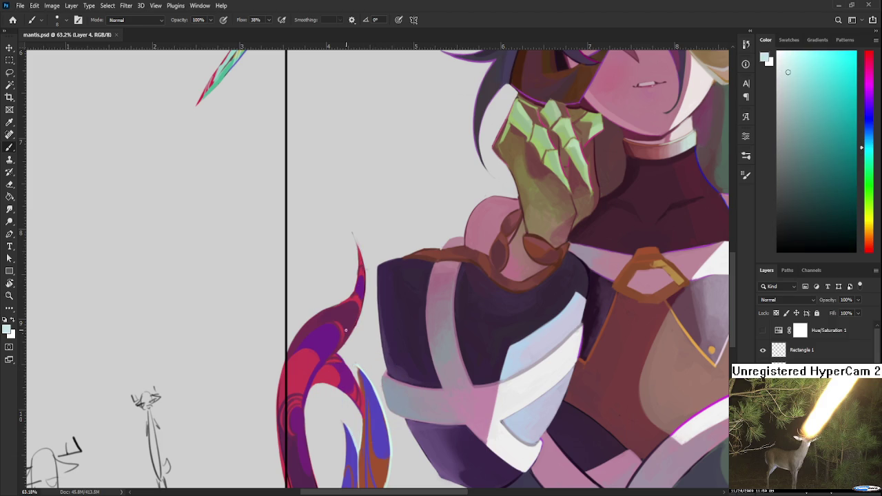
{"action": "key", "text": "bracketright"}
{"action": "key", "text": "bracketright"}
{"action": "key", "text": "bracketright"}
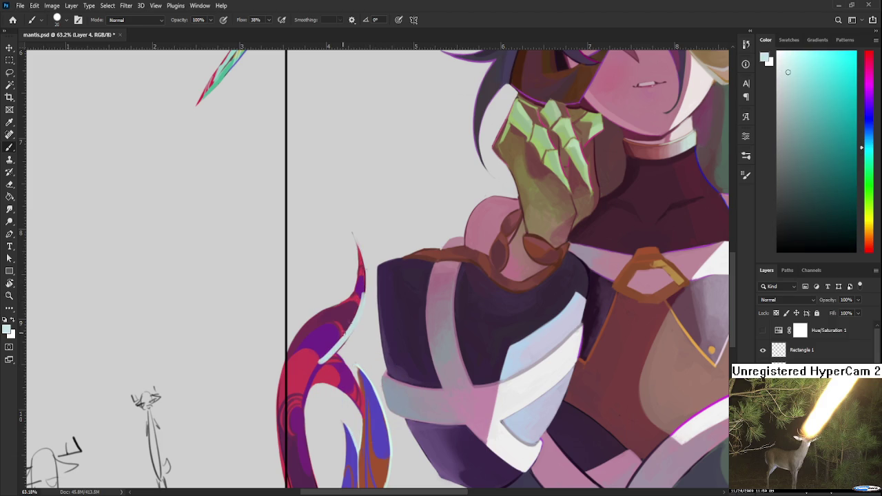
{"action": "key", "text": "bracketleft"}
{"action": "key", "text": "bracketleft"}
{"action": "key", "text": "bracketleft"}
Step: Draw thin cyan lines along the tail's inner edge, panning along the tail
{"action": "left_click_drag", "start_coordinate": [361, 310], "coordinate": [315, 368]}
{"action": "key", "text": "ctrl+z"}
{"action": "left_click_drag", "start_coordinate": [356, 325], "coordinate": [312, 378]}
{"action": "key", "text": "ctrl+z"}
{"action": "key", "text": "ctrl+z"}
{"action": "key", "text": "ctrl+z"}
{"action": "key", "text": "ctrl+z"}
{"action": "left_click_drag", "start_coordinate": [352, 307], "coordinate": [336, 360]}
{"action": "key", "text": "ctrl+z"}
{"action": "left_click_drag", "start_coordinate": [346, 302], "coordinate": [347, 340]}
{"action": "key", "text": "ctrl+z"}
{"action": "key", "text": "ctrl+z"}
{"action": "left_click_drag", "start_coordinate": [333, 380], "coordinate": [353, 330]}
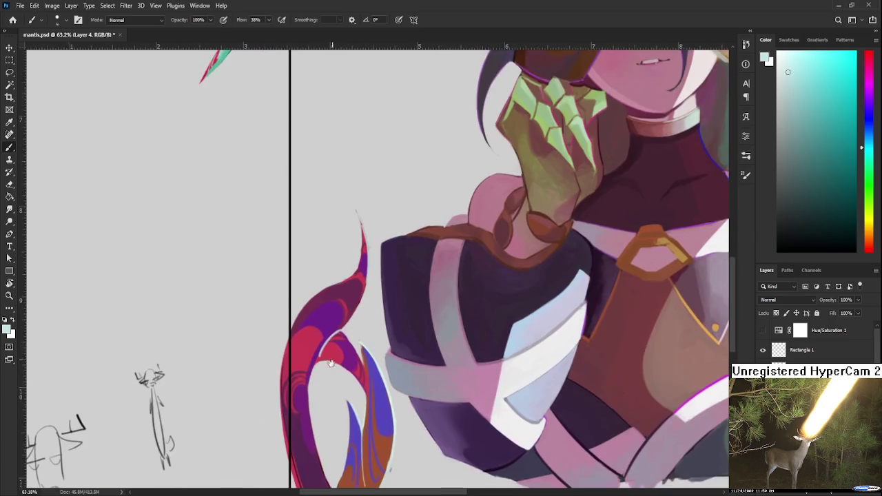
{"action": "left_click_drag", "start_coordinate": [329, 442], "coordinate": [341, 351]}
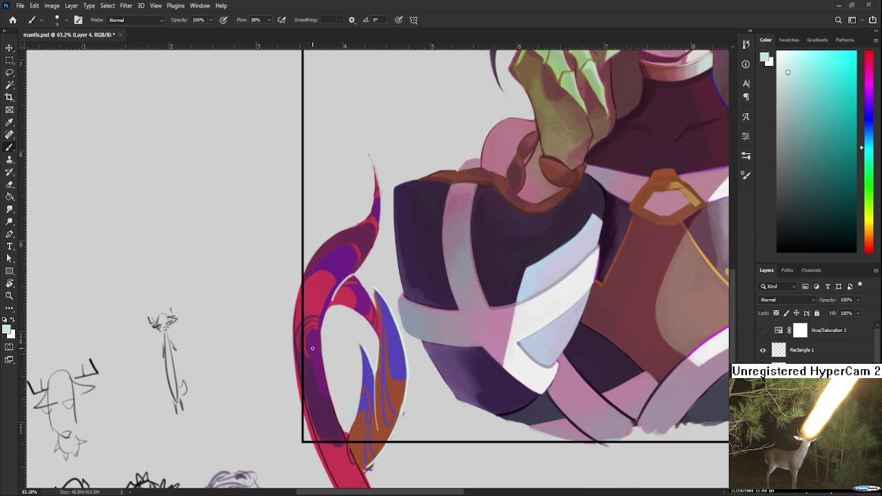
{"action": "left_click_drag", "start_coordinate": [307, 368], "coordinate": [328, 274]}
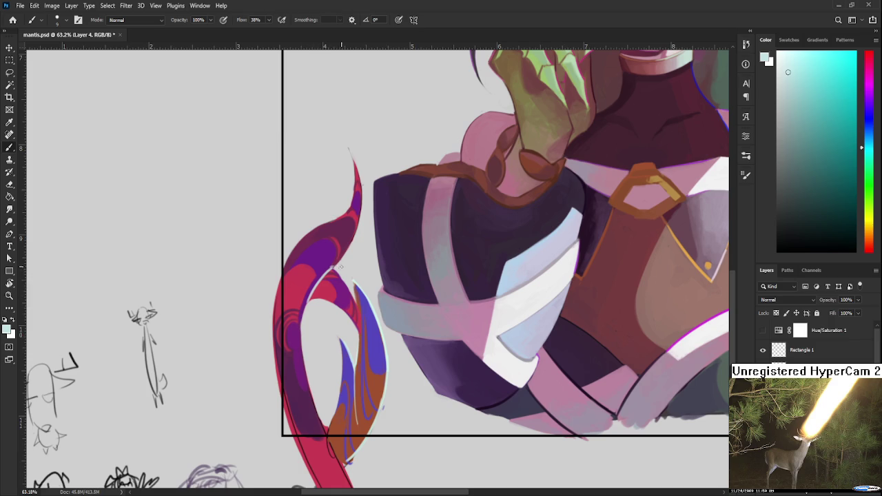
{"action": "left_click_drag", "start_coordinate": [340, 267], "coordinate": [321, 321]}
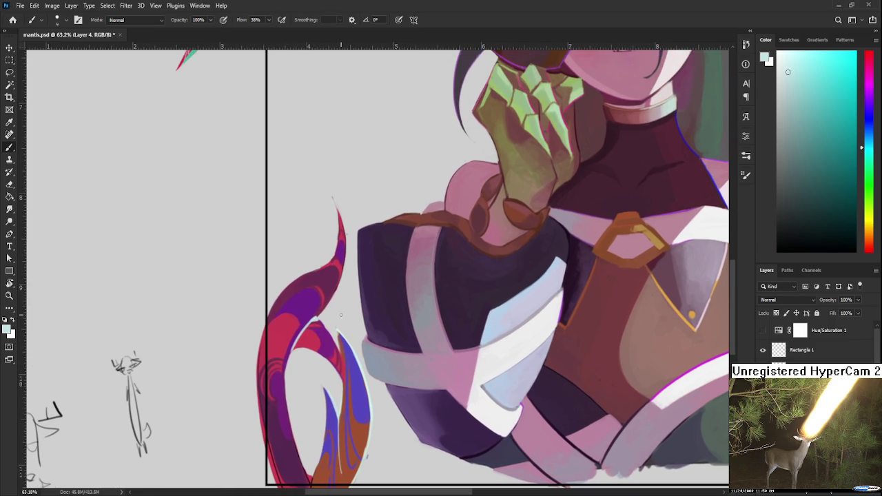
Step: Zoom around the portrait, then undo the red tail accidentally pasted onto Layer 20
{"action": "scroll", "coordinate": [340, 310], "scroll_direction": "down", "scroll_amount": 3}
{"action": "scroll", "coordinate": [340, 309], "scroll_direction": "down", "scroll_amount": 1}
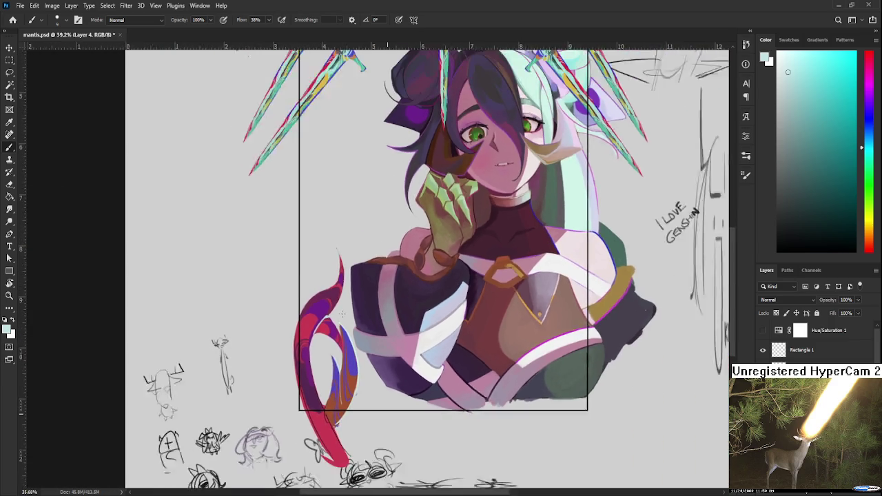
{"action": "scroll", "coordinate": [341, 310], "scroll_direction": "down", "scroll_amount": 1}
{"action": "scroll", "coordinate": [342, 312], "scroll_direction": "down", "scroll_amount": 2}
{"action": "scroll", "coordinate": [343, 312], "scroll_direction": "down", "scroll_amount": 2}
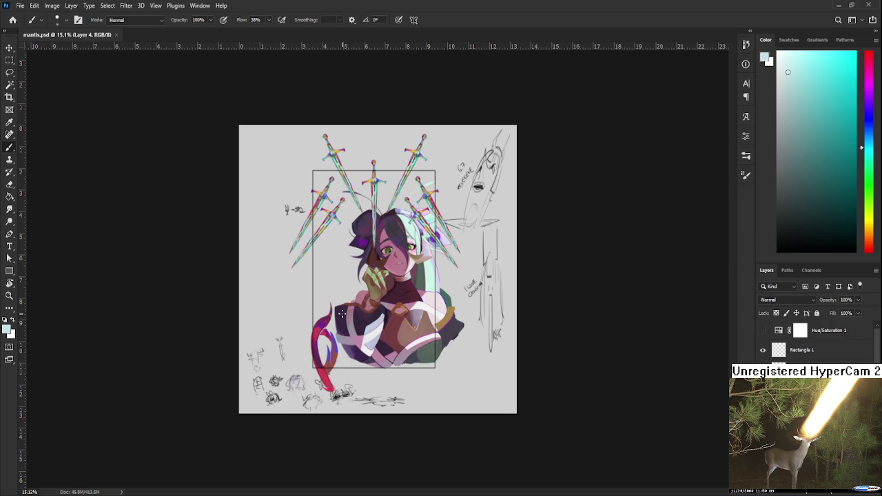
{"action": "scroll", "coordinate": [341, 314], "scroll_direction": "up", "scroll_amount": 3}
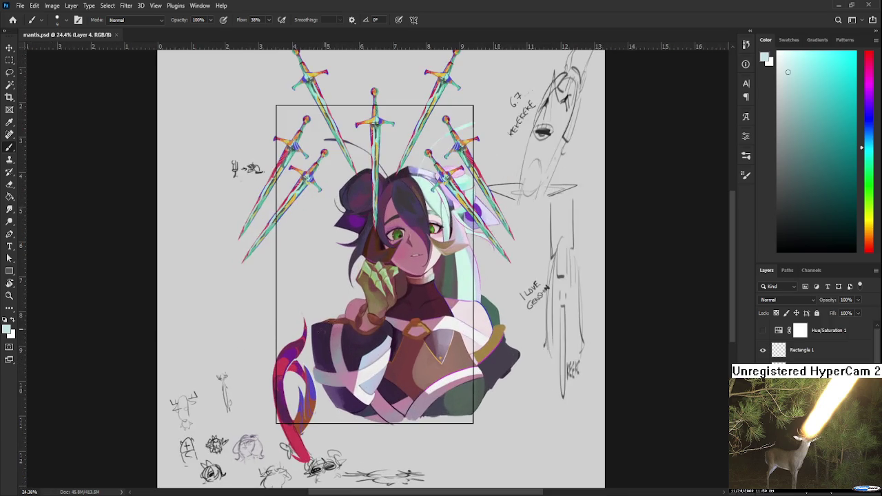
{"action": "scroll", "coordinate": [341, 313], "scroll_direction": "up", "scroll_amount": 3}
{"action": "scroll", "coordinate": [310, 402], "scroll_direction": "down", "scroll_amount": 4}
{"action": "scroll", "coordinate": [323, 384], "scroll_direction": "up", "scroll_amount": 3}
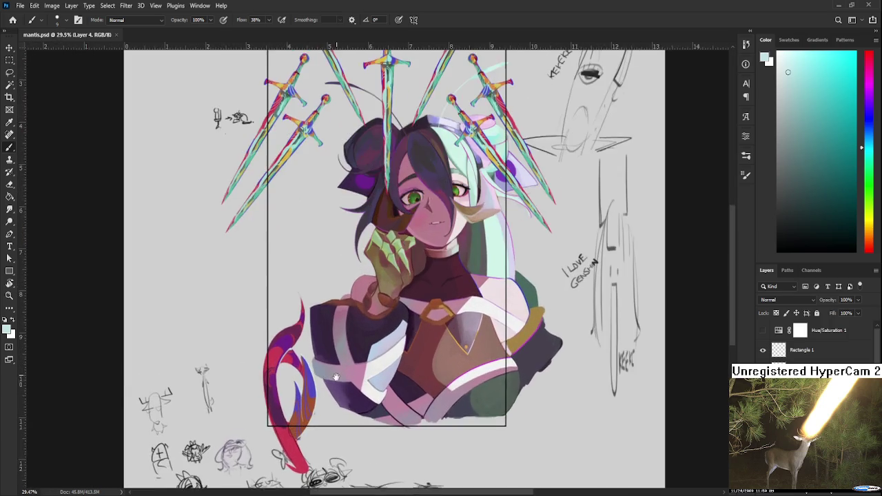
{"action": "scroll", "coordinate": [322, 383], "scroll_direction": "down", "scroll_amount": 4}
{"action": "scroll", "coordinate": [322, 384], "scroll_direction": "down", "scroll_amount": 1}
{"action": "scroll", "coordinate": [322, 383], "scroll_direction": "down", "scroll_amount": 2}
{"action": "scroll", "coordinate": [333, 325], "scroll_direction": "up", "scroll_amount": 1}
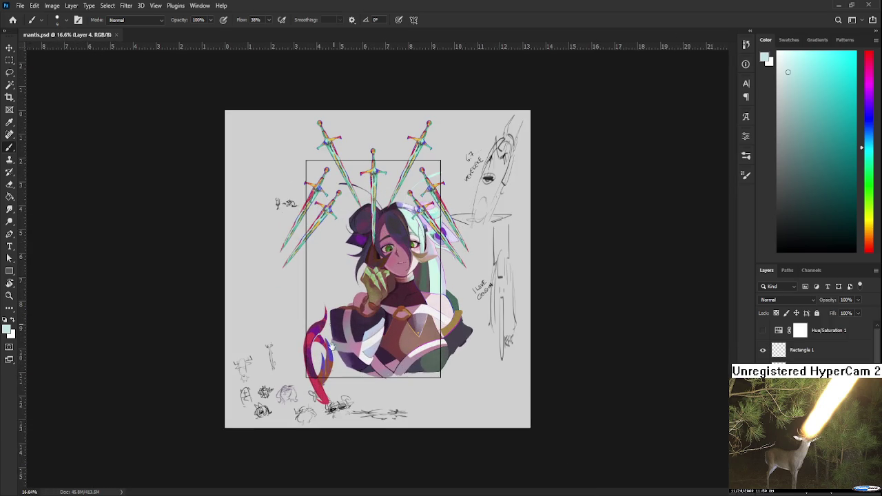
{"action": "scroll", "coordinate": [332, 346], "scroll_direction": "up", "scroll_amount": 3}
{"action": "scroll", "coordinate": [328, 381], "scroll_direction": "up", "scroll_amount": 1}
{"action": "scroll", "coordinate": [342, 387], "scroll_direction": "down", "scroll_amount": 1}
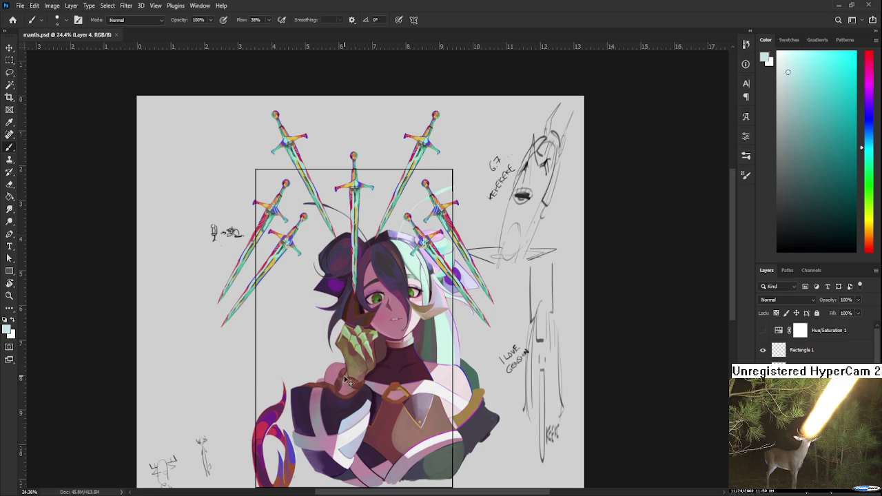
{"action": "scroll", "coordinate": [344, 375], "scroll_direction": "down", "scroll_amount": 2}
{"action": "key", "text": "ctrl+v"}
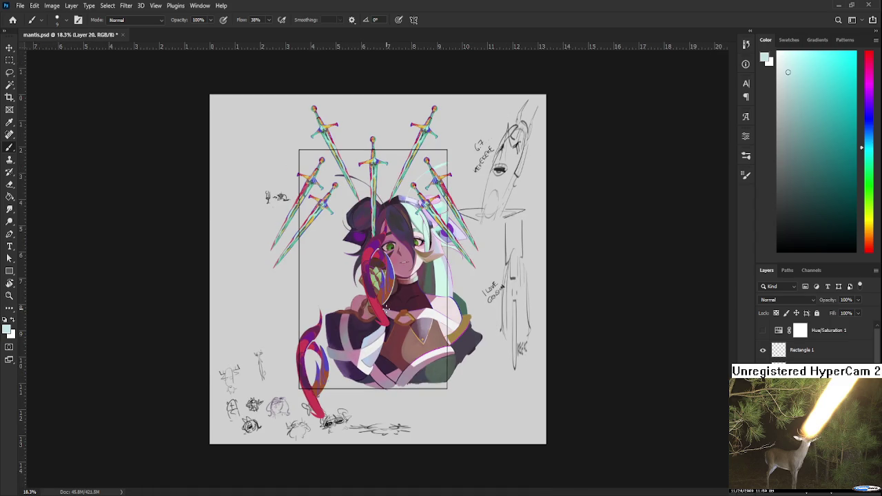
{"action": "key", "text": "ctrl+z"}
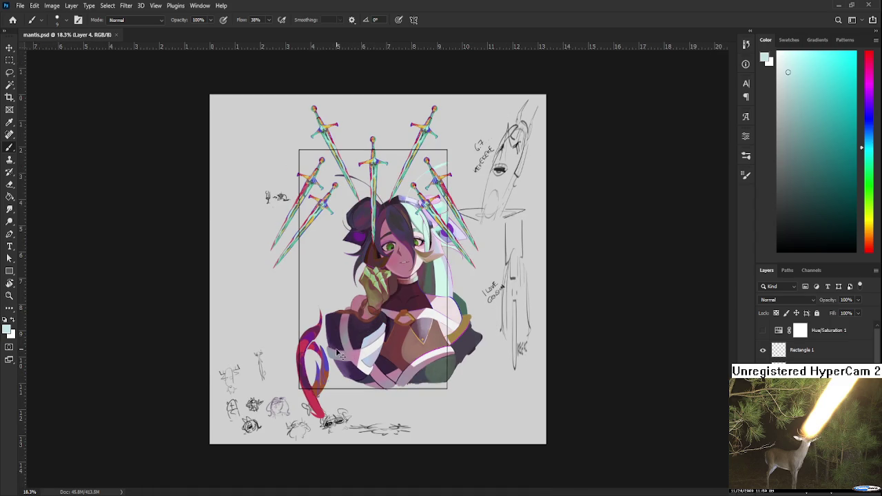
Step: Duplicate the red tail layer and flip the copy horizontally in Free Transform
{"action": "left_click", "coordinate": [351, 192]}
{"action": "key", "text": "ctrl+j"}
{"action": "key", "text": "ctrl+t"}
{"action": "right_click", "coordinate": [339, 367]}
{"action": "left_click", "coordinate": [379, 330]}
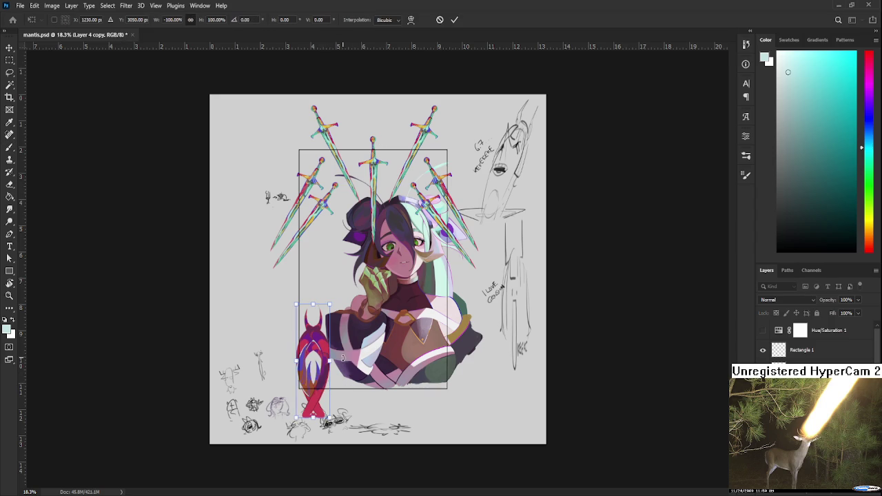
{"action": "left_click_drag", "start_coordinate": [313, 396], "coordinate": [315, 196]}
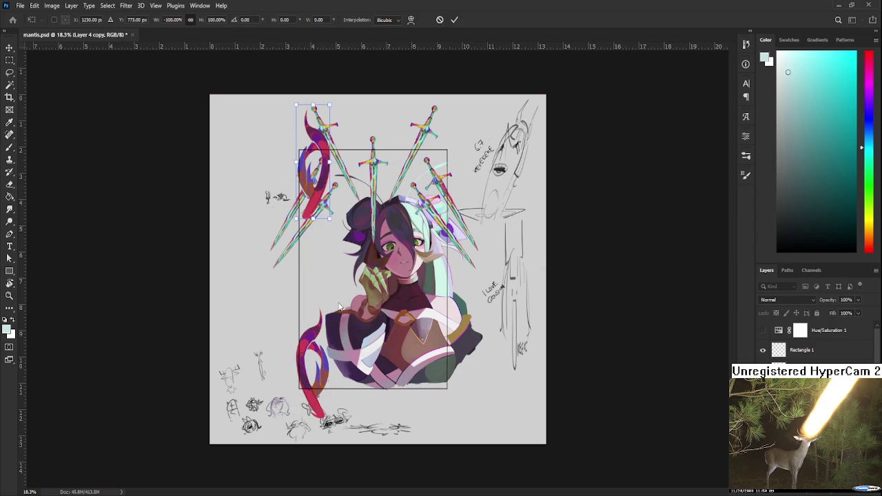
{"action": "key", "text": "ctrl+z"}
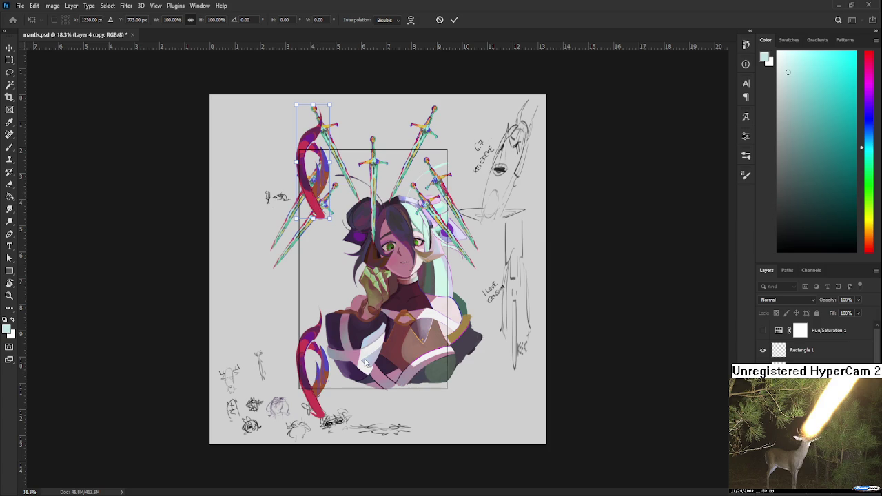
{"action": "key", "text": "ctrl+shift+z"}
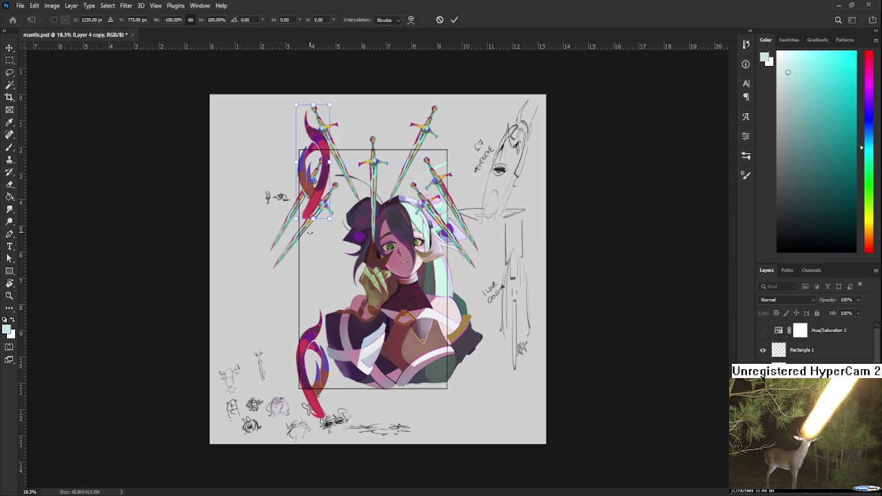
Step: Flip the copy upside down, position it among the upper-right swords, and commit
{"action": "left_click_drag", "start_coordinate": [320, 187], "coordinate": [441, 191]}
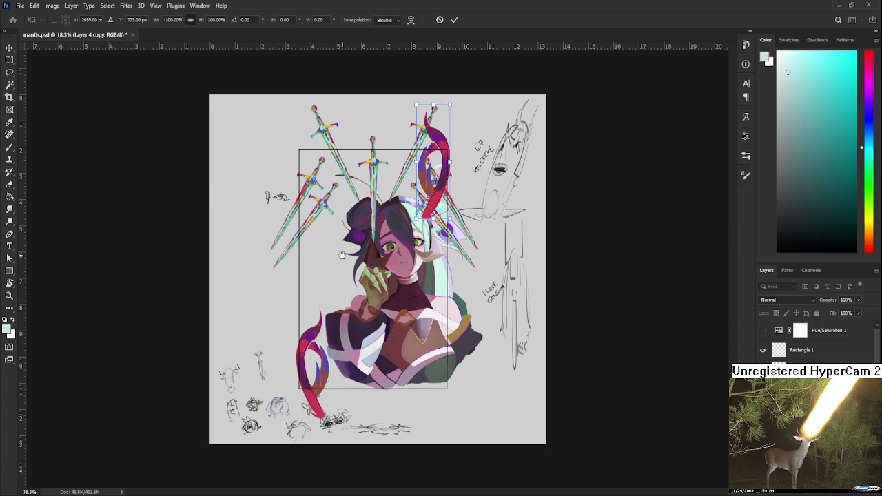
{"action": "mouse_move", "coordinate": [432, 180]}
{"action": "left_mouse_down"}
{"action": "mouse_move", "coordinate": [446, 181]}
{"action": "mouse_move", "coordinate": [431, 180]}
{"action": "left_mouse_up"}
{"action": "scroll", "coordinate": [467, 167], "scroll_direction": "up", "scroll_amount": 2}
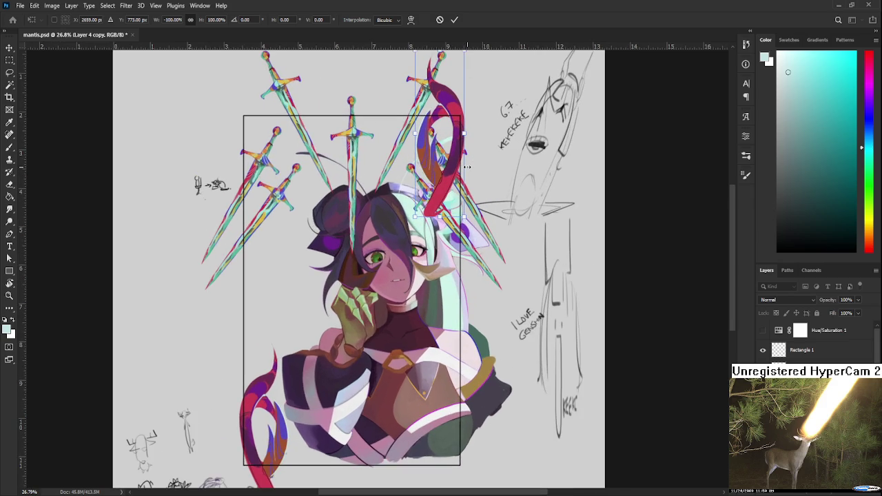
{"action": "scroll", "coordinate": [467, 167], "scroll_direction": "down", "scroll_amount": 1}
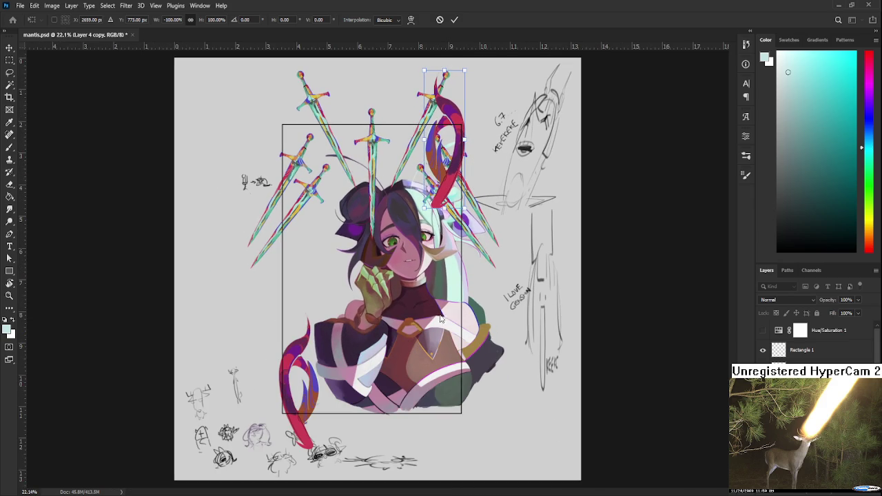
{"action": "key", "text": "shift+v"}
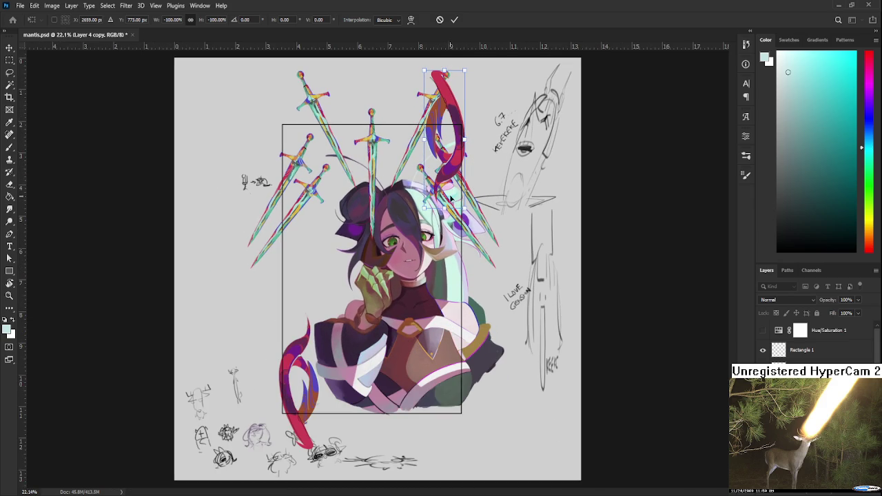
{"action": "left_click_drag", "start_coordinate": [445, 157], "coordinate": [446, 174]}
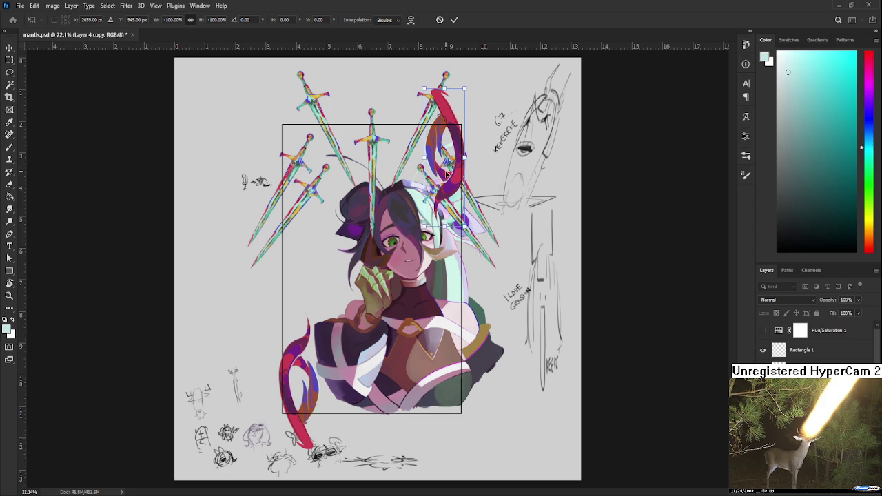
{"action": "left_click_drag", "start_coordinate": [447, 173], "coordinate": [446, 174]}
{"action": "scroll", "coordinate": [467, 235], "scroll_direction": "up", "scroll_amount": 1}
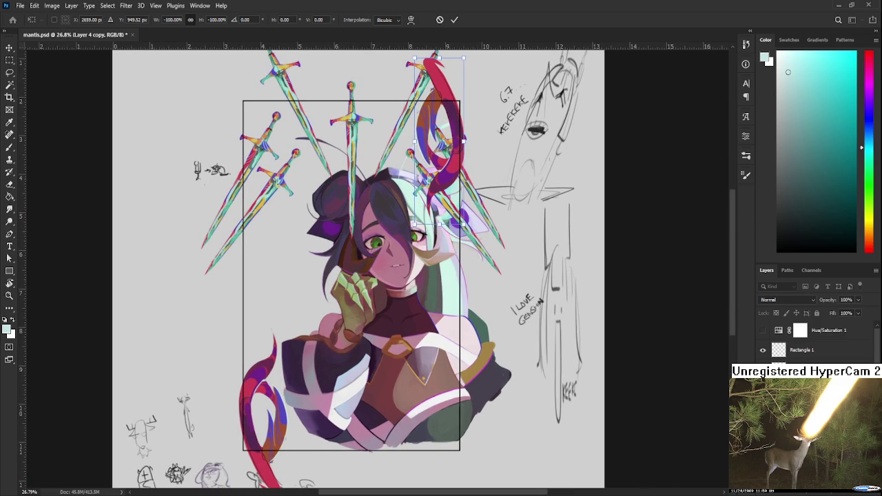
{"action": "key", "text": "Return"}
Step: Zoom in on the lower-left tail, tilt the view, and sample its dark purple with the Brush
{"action": "key", "text": "b"}
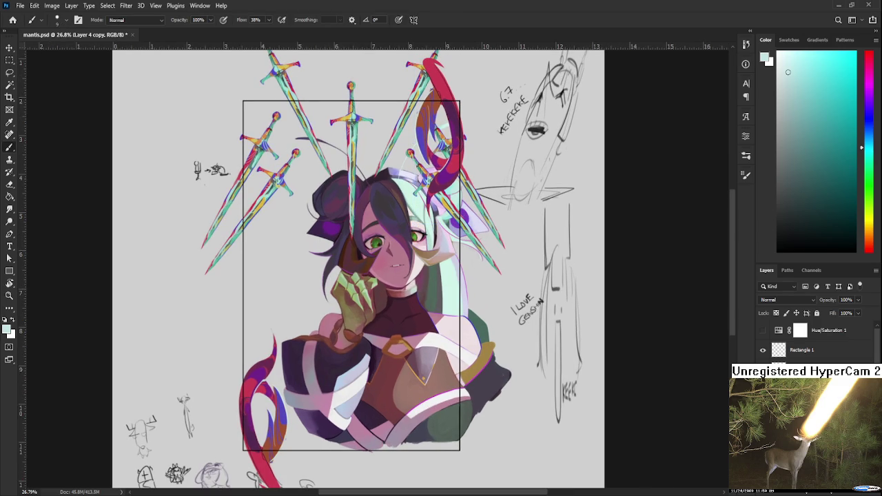
{"action": "scroll", "coordinate": [323, 475], "scroll_direction": "up", "scroll_amount": 2}
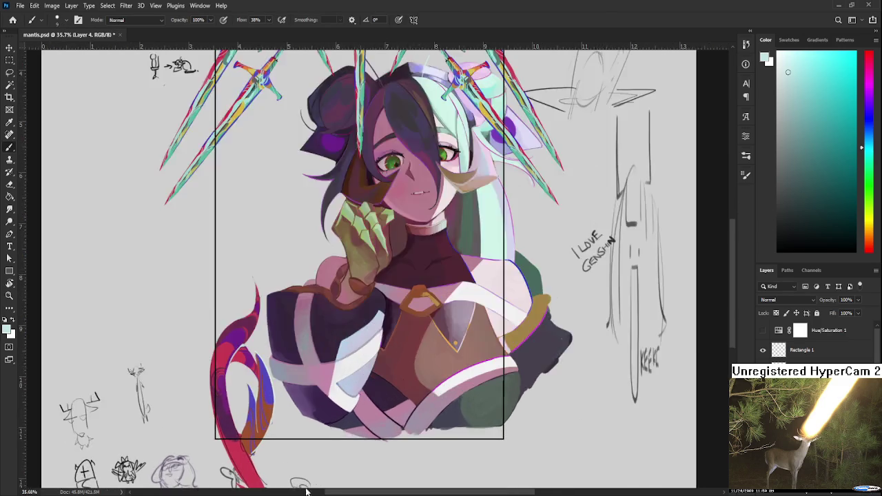
{"action": "scroll", "coordinate": [324, 475], "scroll_direction": "up", "scroll_amount": 3}
{"action": "scroll", "coordinate": [358, 427], "scroll_direction": "up", "scroll_amount": 1}
{"action": "scroll", "coordinate": [388, 394], "scroll_direction": "up", "scroll_amount": 2}
{"action": "scroll", "coordinate": [388, 393], "scroll_direction": "up", "scroll_amount": 1}
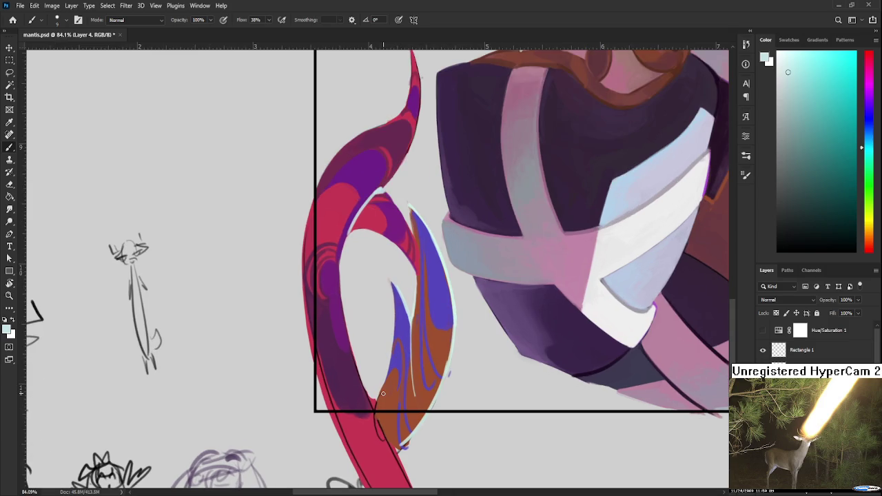
{"action": "key", "text": "r"}
{"action": "left_click_drag", "start_coordinate": [388, 393], "coordinate": [294, 322]}
{"action": "key", "text": "e"}
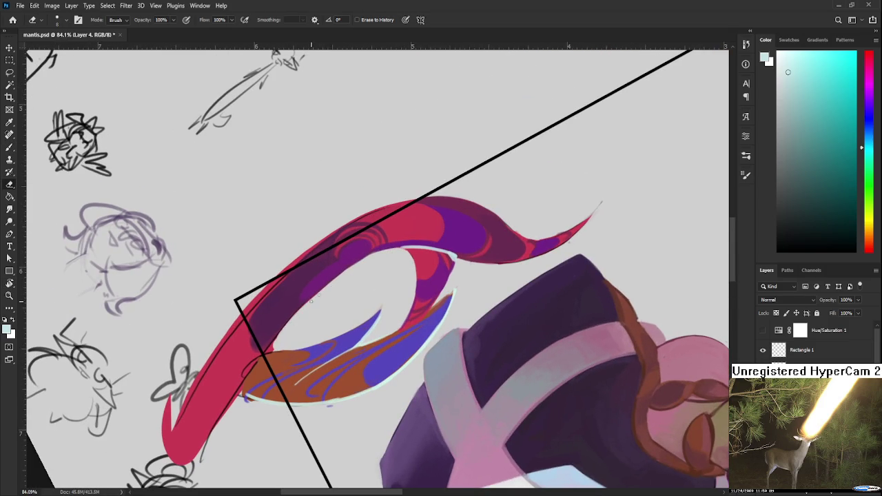
{"action": "key", "text": "b"}
{"action": "left_click", "coordinate": [272, 314], "text": "alt"}
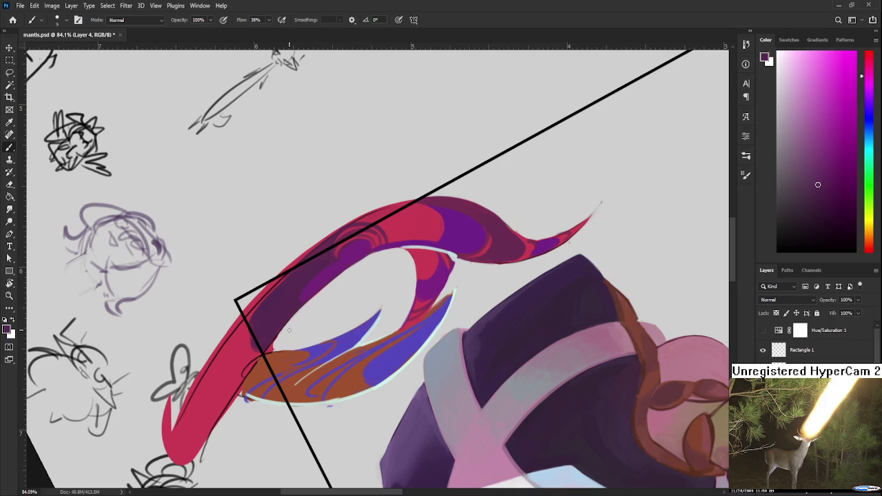
Step: Darken the purple shading along the lower-left tail's curve with a resampled dark purple
{"action": "left_click_drag", "start_coordinate": [307, 336], "coordinate": [324, 294]}
{"action": "key", "text": "e"}
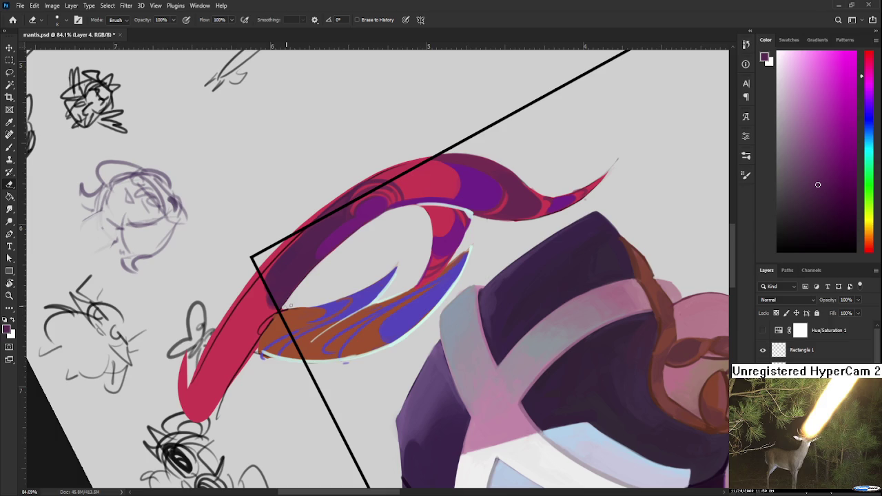
{"action": "key", "text": "b"}
{"action": "left_click", "coordinate": [290, 259], "text": "alt"}
{"action": "left_click_drag", "start_coordinate": [298, 241], "coordinate": [260, 286]}
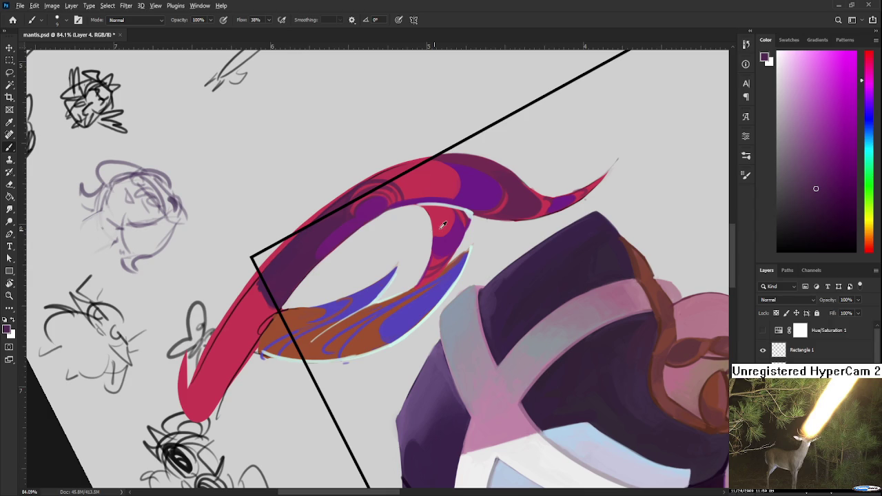
Step: Paint a pale cyan rim light on the tail's upper-left edge, then partly cover it with dark purple
{"action": "left_click", "coordinate": [472, 214], "text": "alt"}
{"action": "left_click_drag", "start_coordinate": [288, 239], "coordinate": [263, 272]}
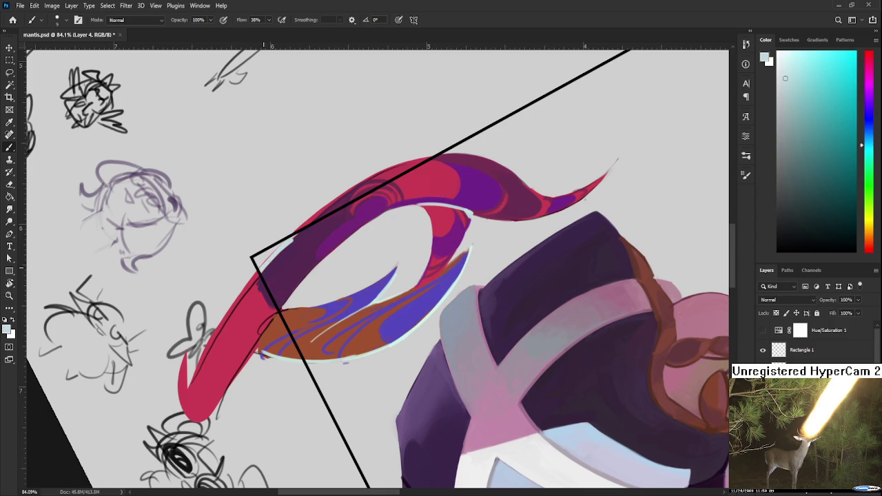
{"action": "left_click", "coordinate": [305, 233], "text": "alt"}
{"action": "mouse_move", "coordinate": [306, 231]}
{"action": "left_mouse_down"}
{"action": "mouse_move", "coordinate": [284, 251]}
{"action": "mouse_move", "coordinate": [386, 320]}
{"action": "left_mouse_up"}
Step: Rotate the canvas to a new angle and sample rust-orange from the tail's inner curve
{"action": "key", "text": "r"}
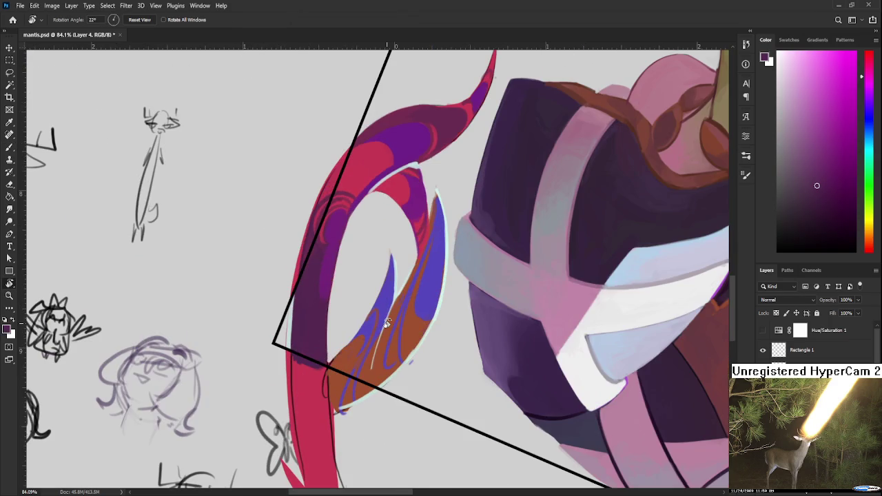
{"action": "mouse_move", "coordinate": [372, 256]}
{"action": "left_mouse_down"}
{"action": "mouse_move", "coordinate": [381, 261]}
{"action": "mouse_move", "coordinate": [317, 295]}
{"action": "left_mouse_up"}
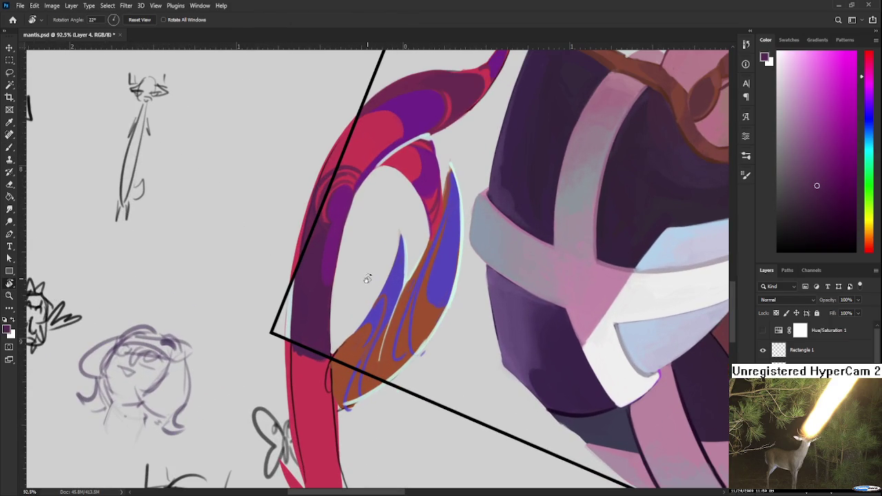
{"action": "key", "text": "b"}
{"action": "left_click", "coordinate": [317, 295], "text": "alt"}
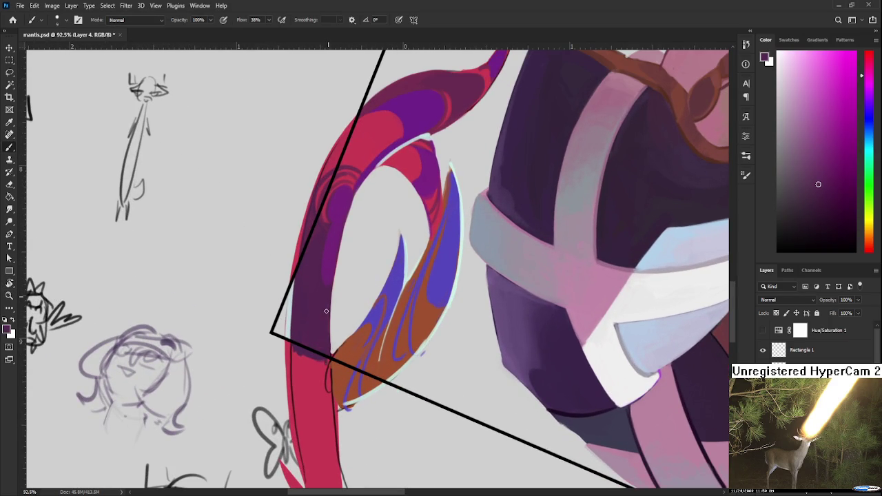
{"action": "left_click", "coordinate": [336, 352], "text": "alt"}
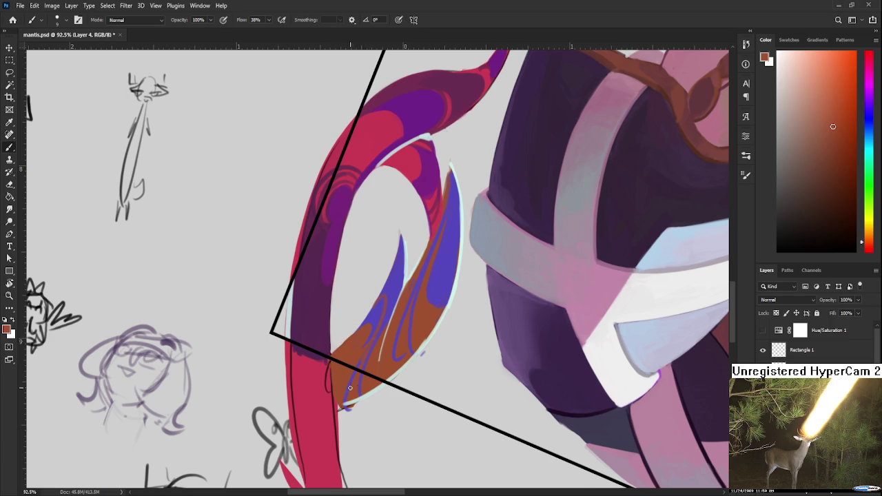
{"action": "scroll", "coordinate": [357, 388], "scroll_direction": "down", "scroll_amount": 5}
Step: Turn the canvas view back upright and erase the bulge on the tail's edge
{"action": "scroll", "coordinate": [356, 388], "scroll_direction": "down", "scroll_amount": 2}
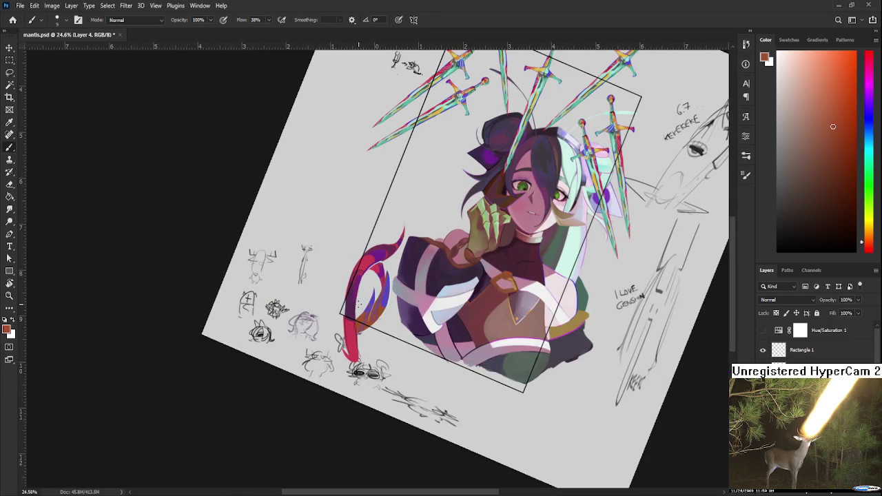
{"action": "key", "text": "r"}
{"action": "left_click_drag", "start_coordinate": [447, 275], "coordinate": [482, 310]}
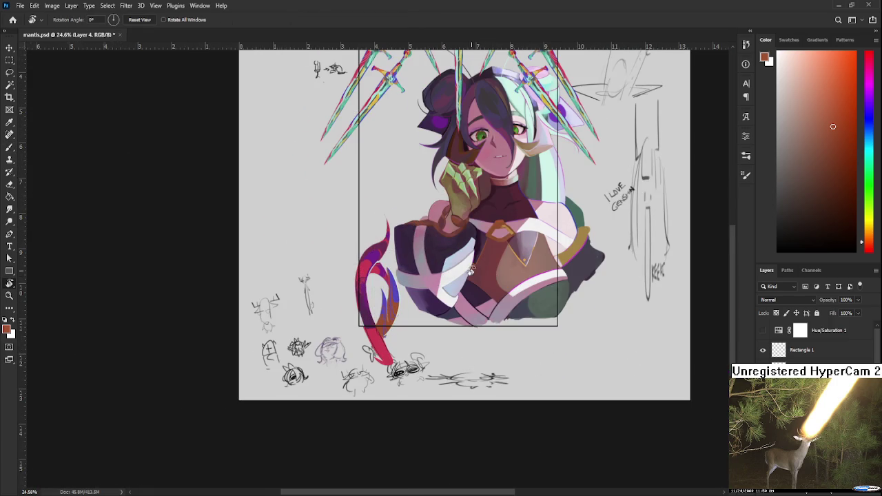
{"action": "scroll", "coordinate": [381, 260], "scroll_direction": "up", "scroll_amount": 5}
{"action": "scroll", "coordinate": [380, 260], "scroll_direction": "up", "scroll_amount": 3}
{"action": "scroll", "coordinate": [380, 259], "scroll_direction": "up", "scroll_amount": 2}
{"action": "scroll", "coordinate": [380, 260], "scroll_direction": "up", "scroll_amount": 1}
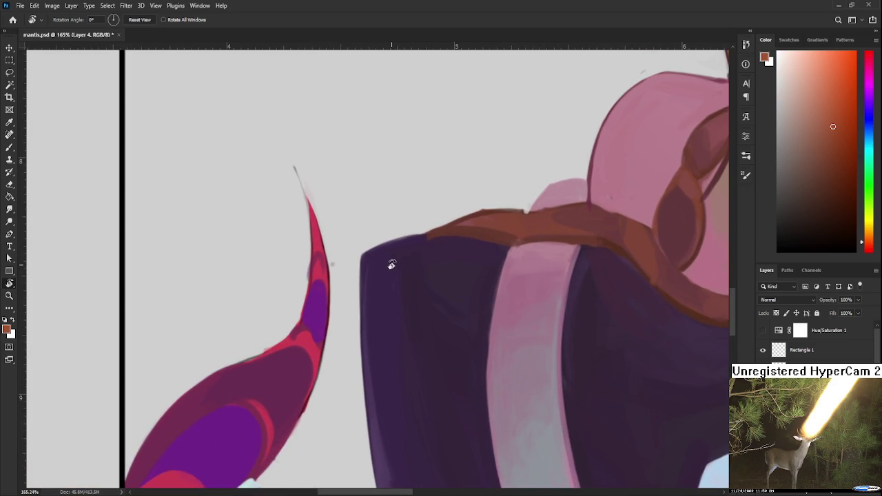
{"action": "key", "text": "e"}
{"action": "left_click_drag", "start_coordinate": [323, 257], "coordinate": [324, 303]}
Step: Smooth the tail tip and repaint the tail's right edge in pink-red
{"action": "key", "text": "b"}
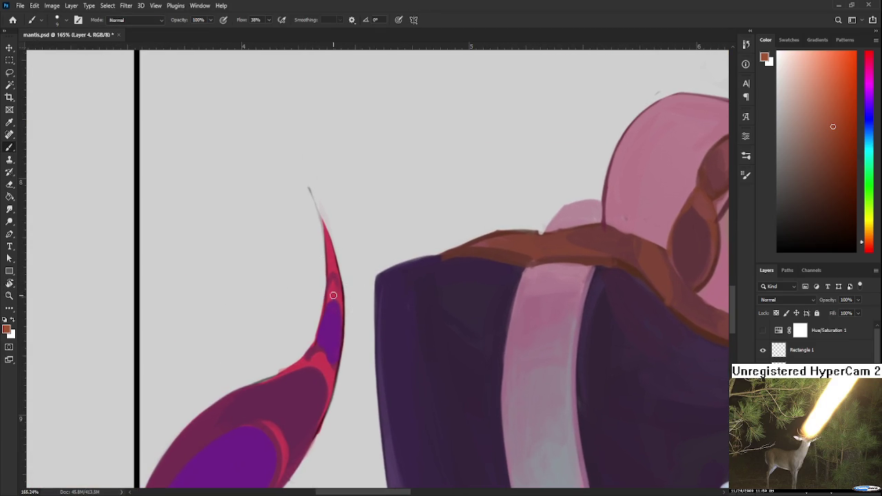
{"action": "left_click", "coordinate": [335, 290], "text": "alt"}
{"action": "left_click_drag", "start_coordinate": [333, 250], "coordinate": [340, 304]}
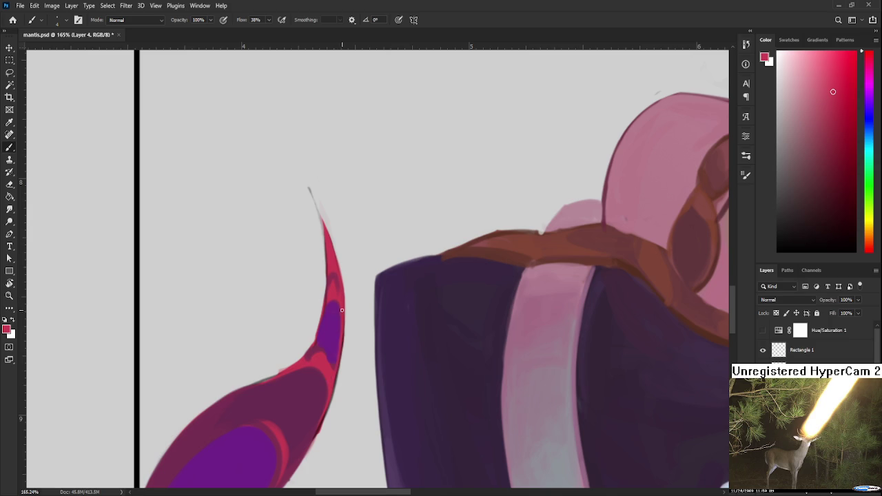
{"action": "left_click_drag", "start_coordinate": [340, 335], "coordinate": [350, 273]}
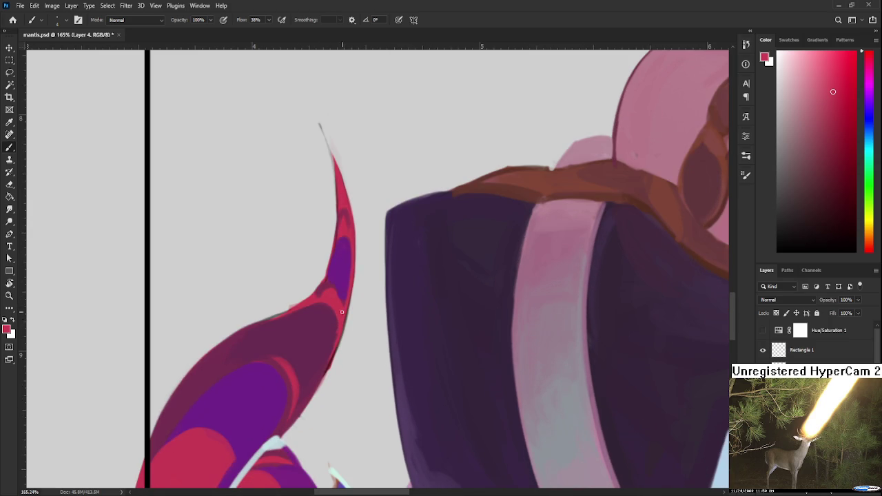
{"action": "left_click_drag", "start_coordinate": [348, 304], "coordinate": [321, 381]}
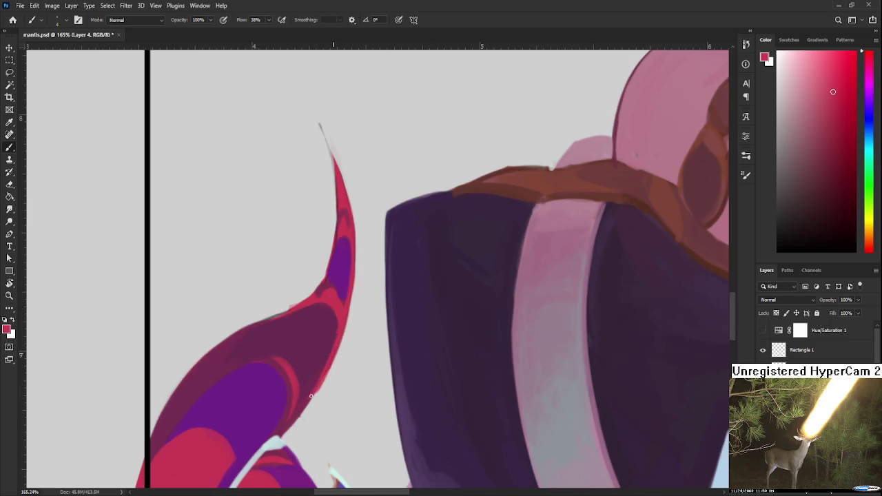
Step: Try a dark magenta stroke on the tail's right edge, then erase it
{"action": "left_click", "coordinate": [335, 335], "text": "alt"}
{"action": "left_click_drag", "start_coordinate": [331, 355], "coordinate": [315, 381]}
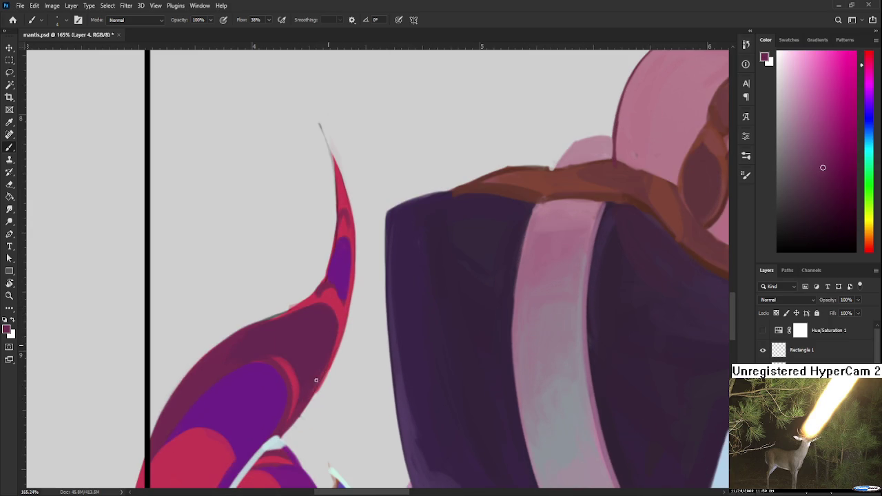
{"action": "key", "text": "e"}
{"action": "left_click_drag", "start_coordinate": [336, 327], "coordinate": [312, 406]}
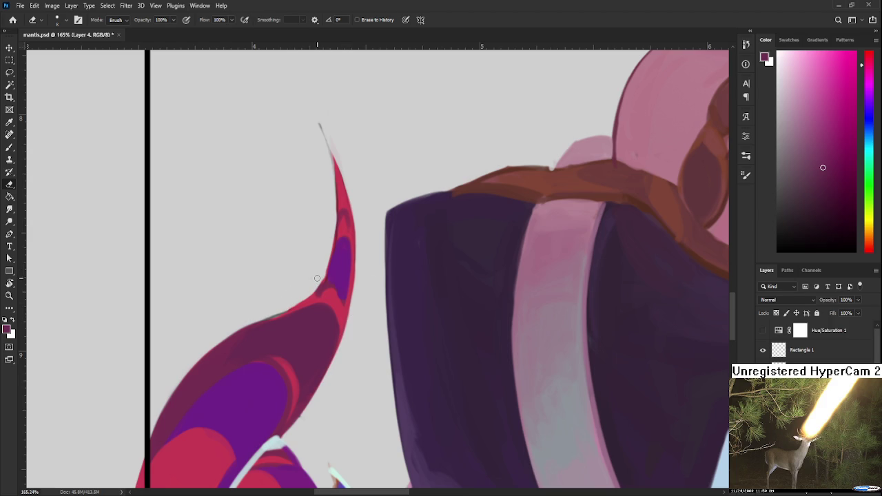
{"action": "scroll", "coordinate": [317, 278], "scroll_direction": "down", "scroll_amount": 3}
{"action": "scroll", "coordinate": [330, 268], "scroll_direction": "down", "scroll_amount": 3}
{"action": "scroll", "coordinate": [352, 262], "scroll_direction": "down", "scroll_amount": 3}
{"action": "scroll", "coordinate": [370, 254], "scroll_direction": "down", "scroll_amount": 2}
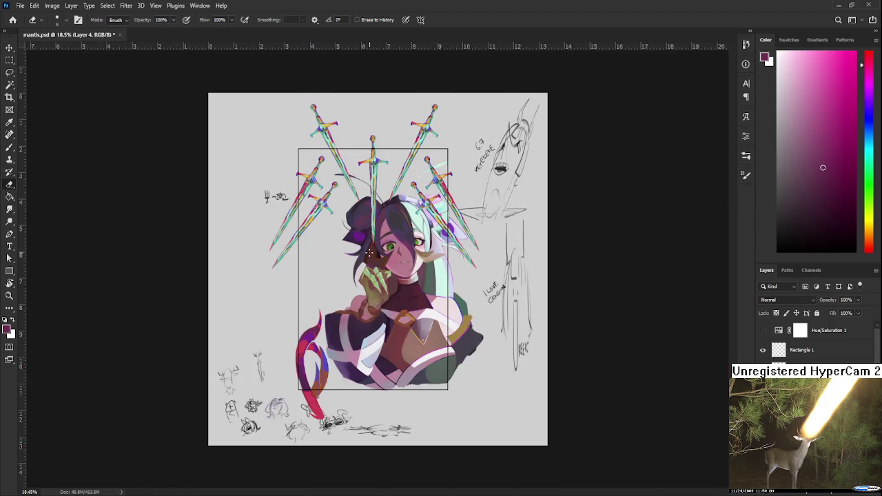
Step: Duplicate the tail layer, flip the copy horizontally and vertically, and move it beside the head
{"action": "scroll", "coordinate": [370, 254], "scroll_direction": "up", "scroll_amount": 2}
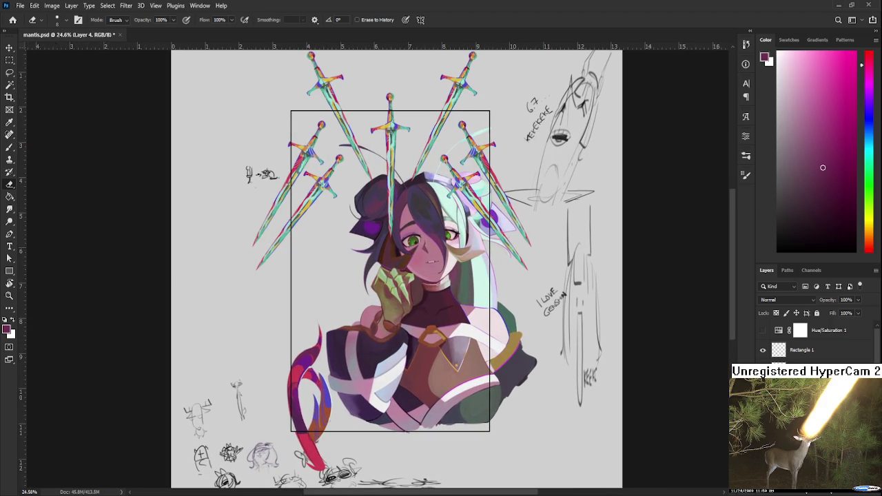
{"action": "key", "text": "ctrl+j"}
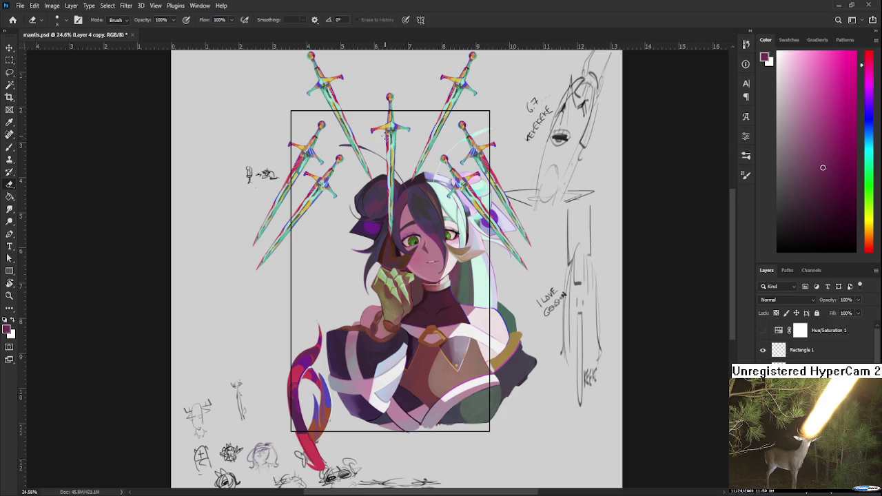
{"action": "key", "text": "ctrl+t"}
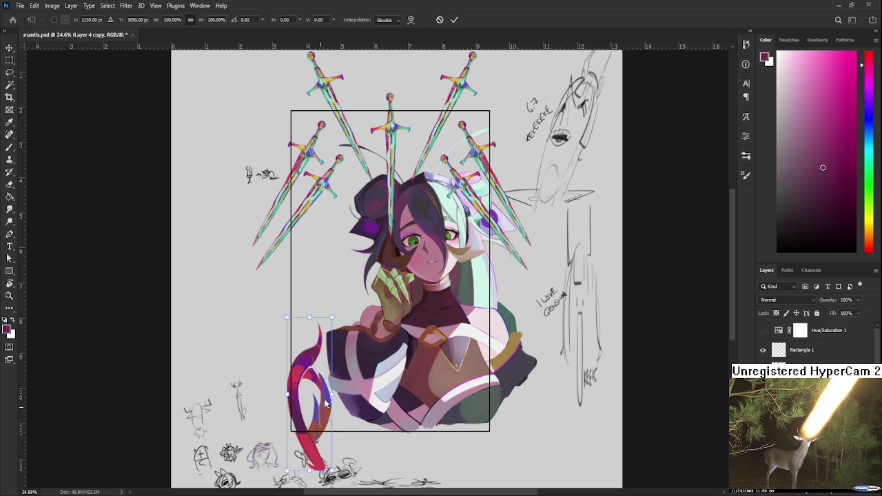
{"action": "key", "text": "ctrl+shift+h"}
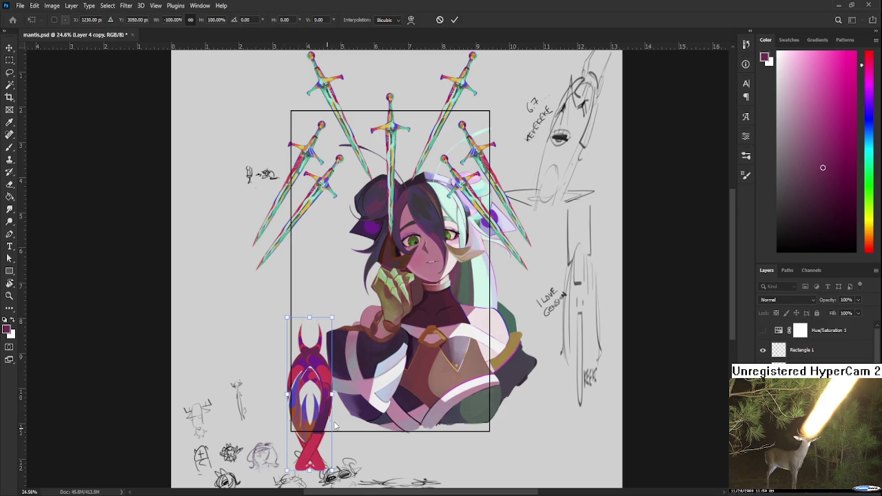
{"action": "key", "text": "ctrl+shift+v"}
{"action": "mouse_move", "coordinate": [322, 425]}
{"action": "left_mouse_down"}
{"action": "mouse_move", "coordinate": [480, 437]}
{"action": "mouse_move", "coordinate": [480, 198]}
{"action": "left_mouse_up"}
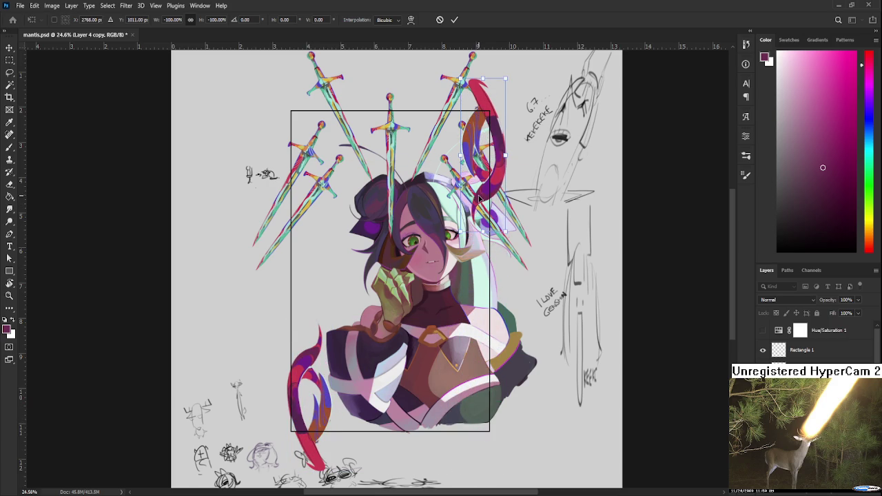
Step: Fit the document in view, nudge the flipped tail slightly up and left, and commit the transform
{"action": "scroll", "coordinate": [480, 197], "scroll_direction": "up", "scroll_amount": 2, "text": "alt"}
{"action": "scroll", "coordinate": [481, 200], "scroll_direction": "up", "scroll_amount": 1}
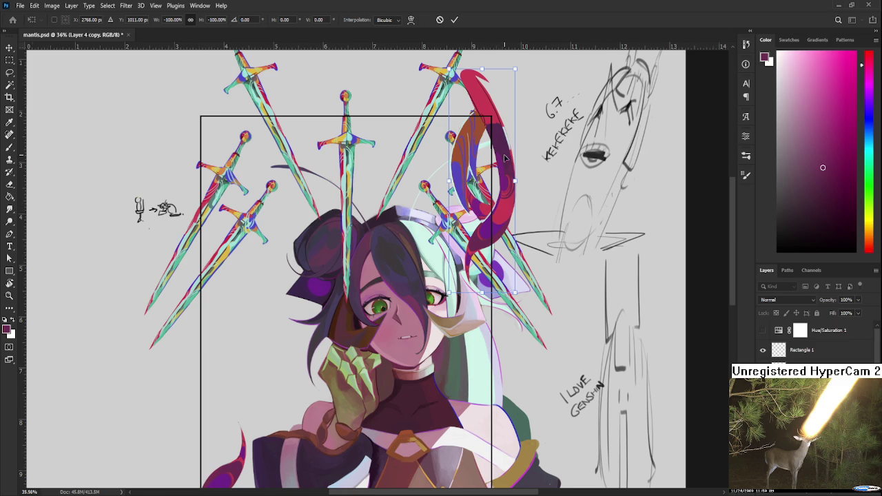
{"action": "scroll", "coordinate": [510, 96], "scroll_direction": "up", "scroll_amount": 2}
{"action": "scroll", "coordinate": [492, 246], "scroll_direction": "up", "scroll_amount": 3}
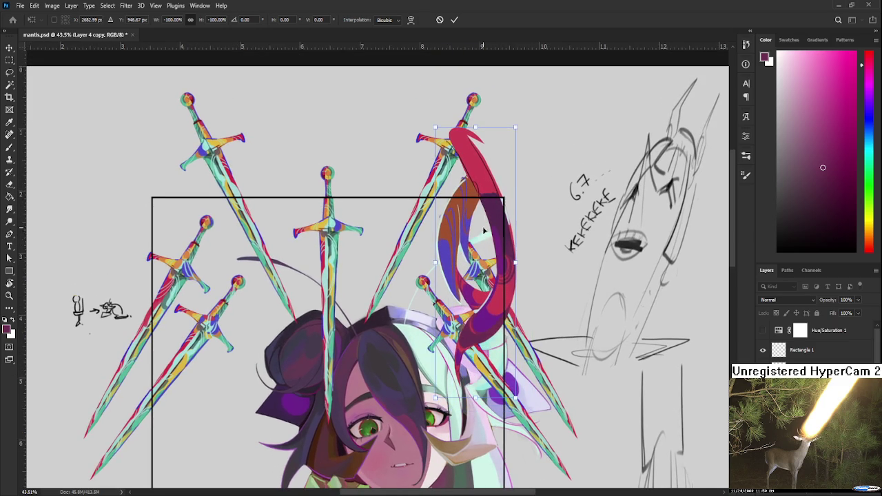
{"action": "scroll", "coordinate": [489, 234], "scroll_direction": "up", "scroll_amount": 2}
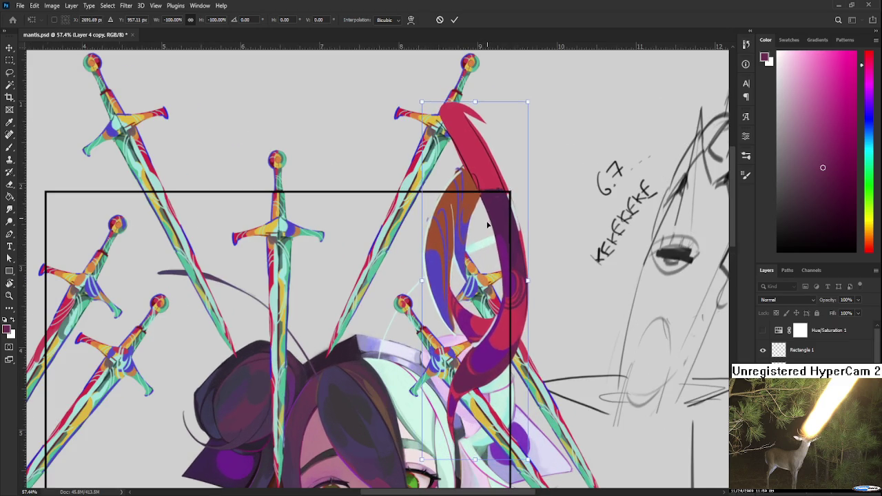
{"action": "key", "text": "ctrl+0"}
{"action": "scroll", "coordinate": [461, 223], "scroll_direction": "up", "scroll_amount": 1}
{"action": "left_click_drag", "start_coordinate": [461, 223], "coordinate": [461, 221]}
{"action": "key", "text": "Left"}
{"action": "key", "text": "Left"}
{"action": "key", "text": "Left"}
{"action": "key", "text": "Left"}
{"action": "key", "text": "Left"}
{"action": "key", "text": "Left"}
{"action": "key", "text": "Left"}
{"action": "key", "text": "Left"}
{"action": "key", "text": "Left"}
{"action": "key", "text": "Left"}
{"action": "scroll", "coordinate": [462, 223], "scroll_direction": "up", "scroll_amount": 1}
{"action": "scroll", "coordinate": [462, 223], "scroll_direction": "down", "scroll_amount": 1}
{"action": "key", "text": "Right"}
{"action": "key", "text": "Right"}
{"action": "key", "text": "Left"}
{"action": "key", "text": "Return"}
Step: Switch to the Eraser and zoom around to inspect the swords and the gold-framed black panel
{"action": "key", "text": "e"}
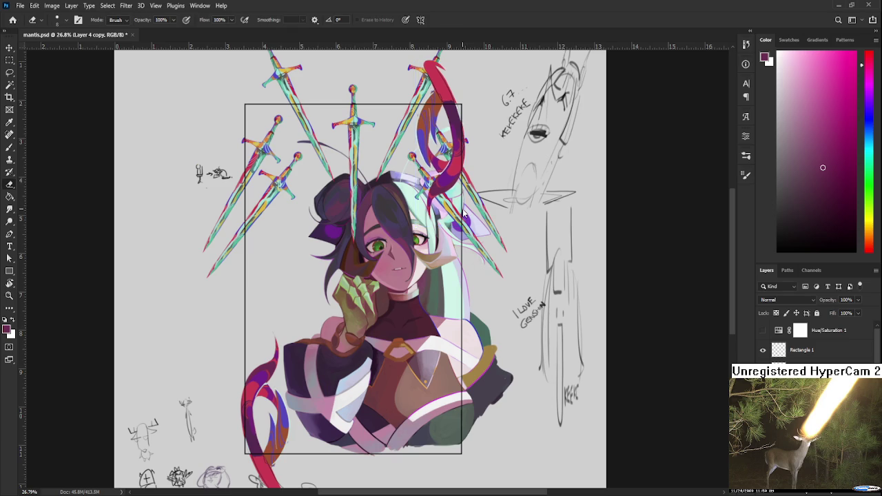
{"action": "scroll", "coordinate": [414, 246], "scroll_direction": "down", "scroll_amount": 1}
{"action": "scroll", "coordinate": [414, 246], "scroll_direction": "down", "scroll_amount": 1}
{"action": "scroll", "coordinate": [414, 246], "scroll_direction": "down", "scroll_amount": 1}
{"action": "scroll", "coordinate": [411, 301], "scroll_direction": "up", "scroll_amount": 1}
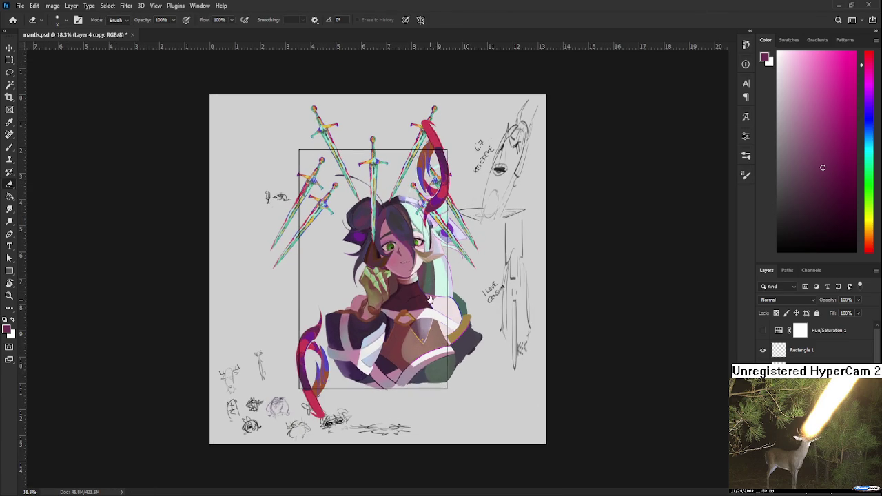
{"action": "scroll", "coordinate": [410, 301], "scroll_direction": "up", "scroll_amount": 1}
{"action": "scroll", "coordinate": [397, 298], "scroll_direction": "up", "scroll_amount": 1}
{"action": "scroll", "coordinate": [397, 298], "scroll_direction": "down", "scroll_amount": 1}
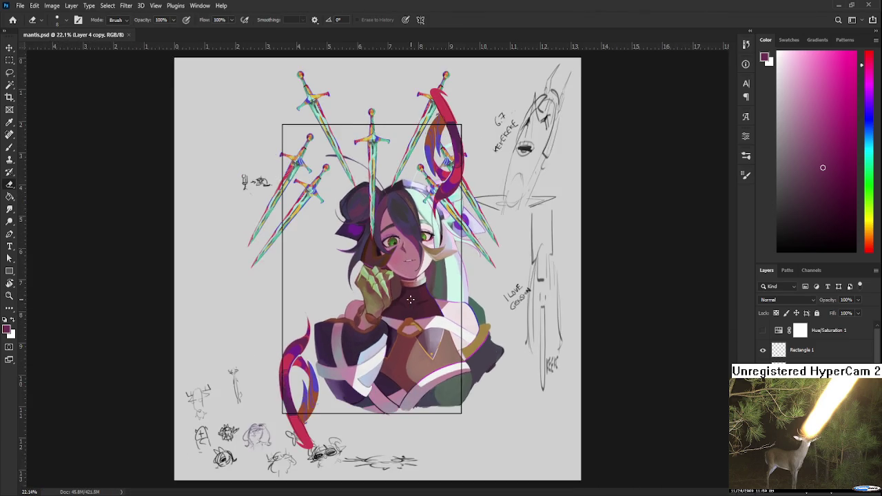
{"action": "scroll", "coordinate": [398, 298], "scroll_direction": "down", "scroll_amount": 1}
{"action": "scroll", "coordinate": [813, 341], "scroll_direction": "up", "scroll_amount": 2}
{"action": "scroll", "coordinate": [813, 341], "scroll_direction": "down", "scroll_amount": 1}
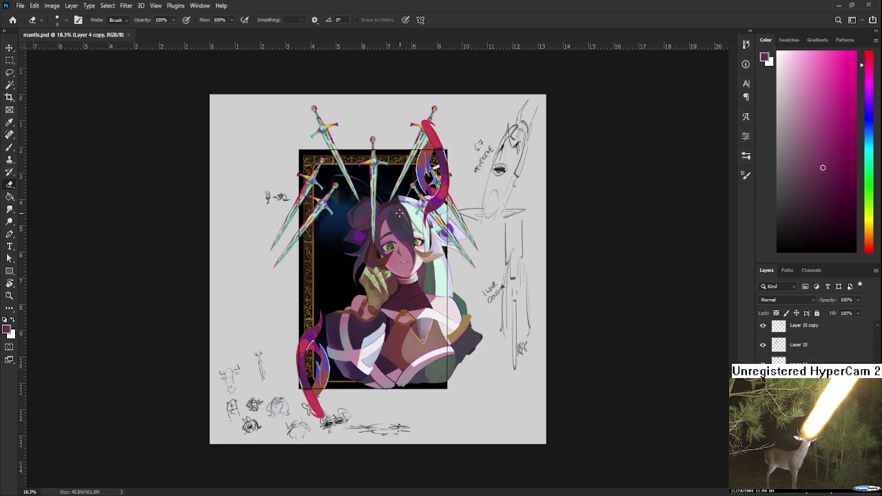
{"action": "scroll", "coordinate": [399, 214], "scroll_direction": "up", "scroll_amount": 1}
{"action": "scroll", "coordinate": [400, 214], "scroll_direction": "up", "scroll_amount": 1}
{"action": "scroll", "coordinate": [407, 234], "scroll_direction": "up", "scroll_amount": 1}
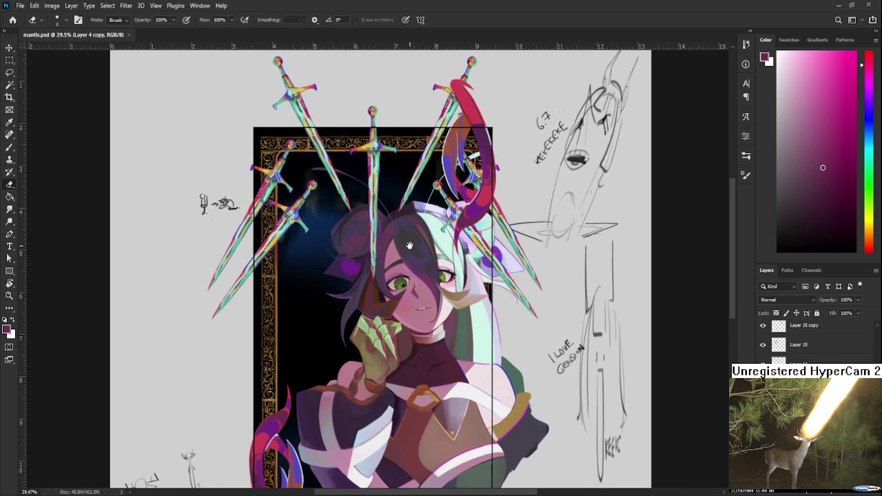
{"action": "scroll", "coordinate": [409, 245], "scroll_direction": "down", "scroll_amount": 1}
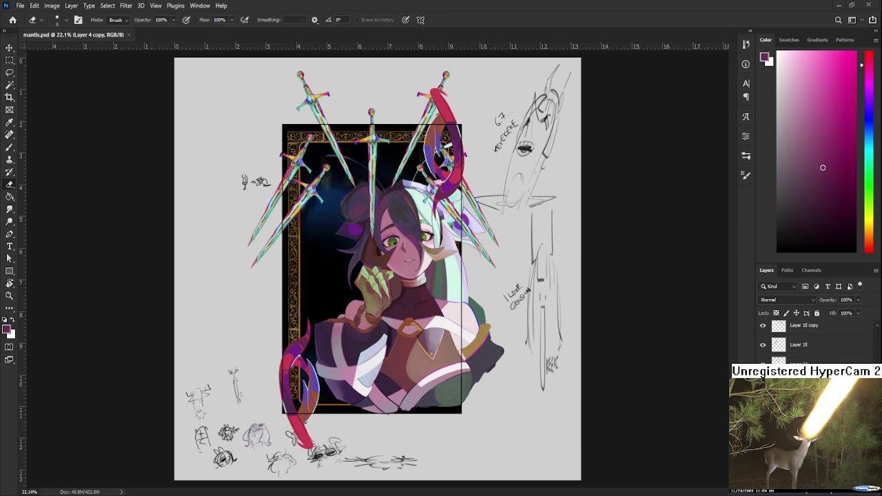
{"action": "scroll", "coordinate": [441, 124], "scroll_direction": "up", "scroll_amount": 1}
{"action": "scroll", "coordinate": [441, 124], "scroll_direction": "up", "scroll_amount": 1}
{"action": "scroll", "coordinate": [441, 124], "scroll_direction": "down", "scroll_amount": 1}
{"action": "scroll", "coordinate": [462, 205], "scroll_direction": "up", "scroll_amount": 1}
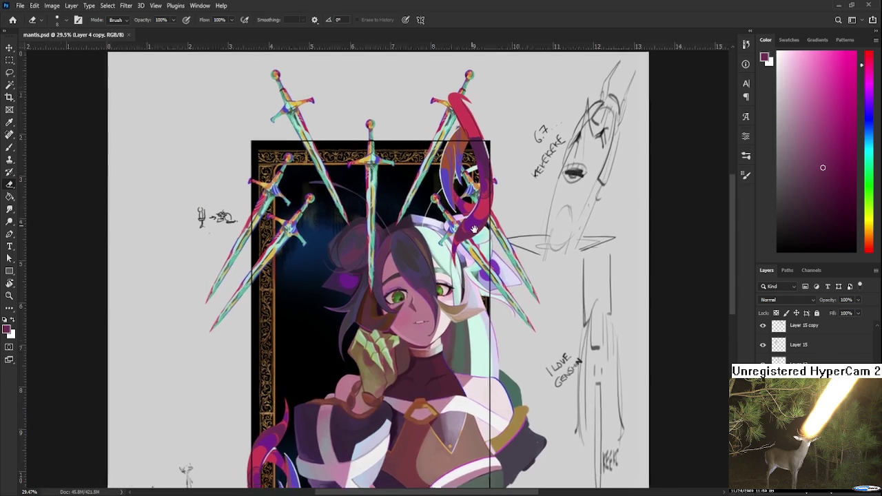
{"action": "scroll", "coordinate": [461, 204], "scroll_direction": "down", "scroll_amount": 1}
{"action": "scroll", "coordinate": [458, 202], "scroll_direction": "up", "scroll_amount": 1}
{"action": "scroll", "coordinate": [455, 201], "scroll_direction": "up", "scroll_amount": 1}
{"action": "scroll", "coordinate": [456, 202], "scroll_direction": "down", "scroll_amount": 1}
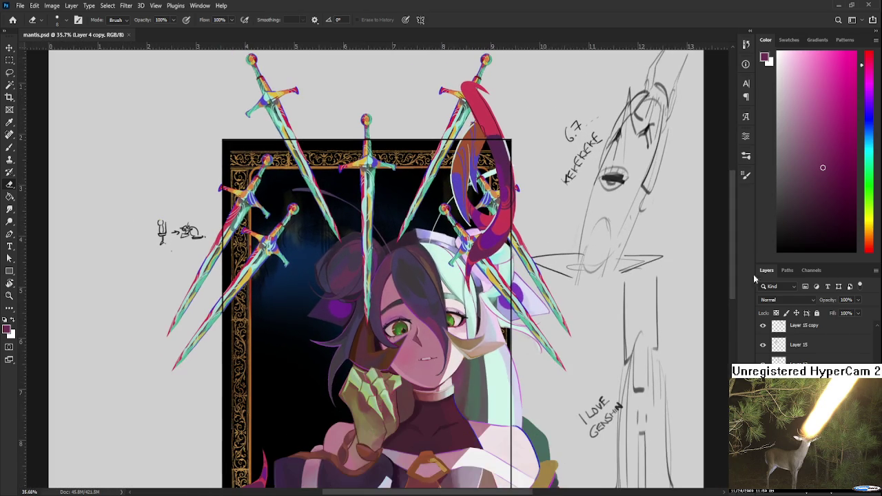
{"action": "scroll", "coordinate": [813, 341], "scroll_direction": "up", "scroll_amount": 1}
{"action": "scroll", "coordinate": [813, 341], "scroll_direction": "up", "scroll_amount": 1}
{"action": "scroll", "coordinate": [813, 341], "scroll_direction": "up", "scroll_amount": 1}
{"action": "scroll", "coordinate": [813, 340], "scroll_direction": "up", "scroll_amount": 2}
{"action": "scroll", "coordinate": [813, 341], "scroll_direction": "down", "scroll_amount": 2}
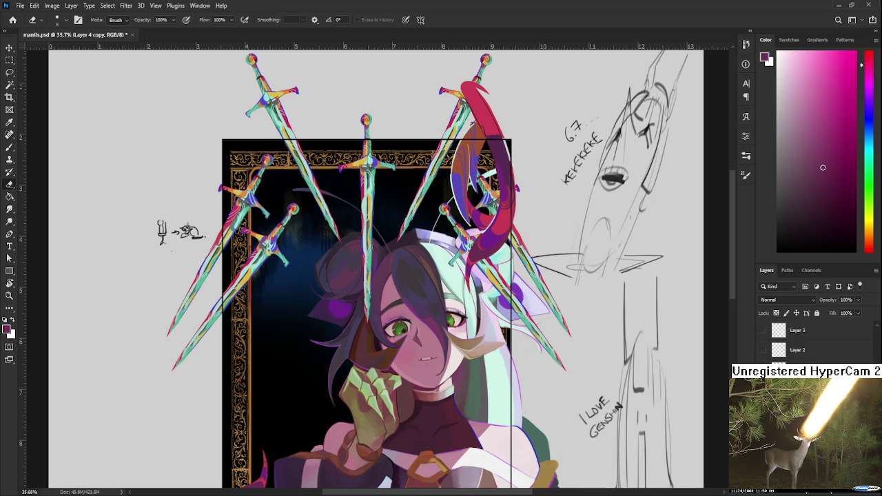
{"action": "left_click_drag", "start_coordinate": [523, 234], "coordinate": [517, 276]}
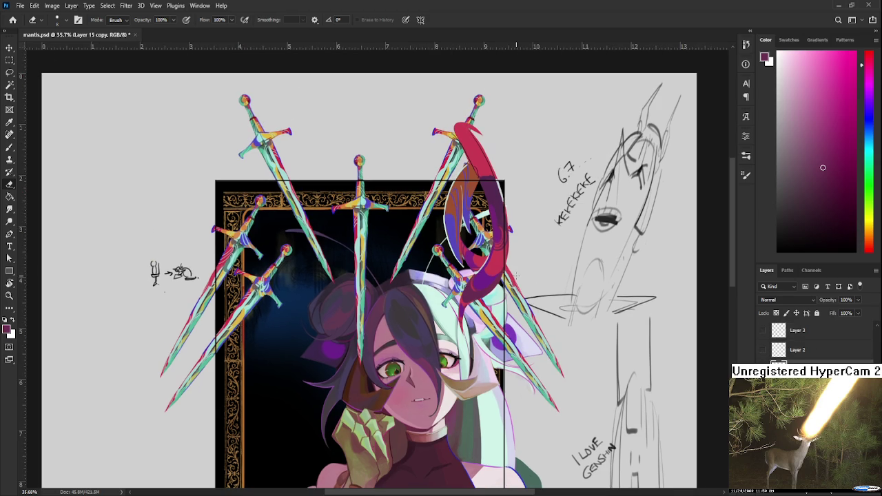
Step: Lasso-select around the upper red tail copy
{"action": "key", "text": "l"}
{"action": "mouse_move", "coordinate": [453, 188]}
{"action": "left_mouse_down"}
{"action": "mouse_move", "coordinate": [523, 185]}
{"action": "mouse_move", "coordinate": [492, 303]}
{"action": "left_mouse_up"}
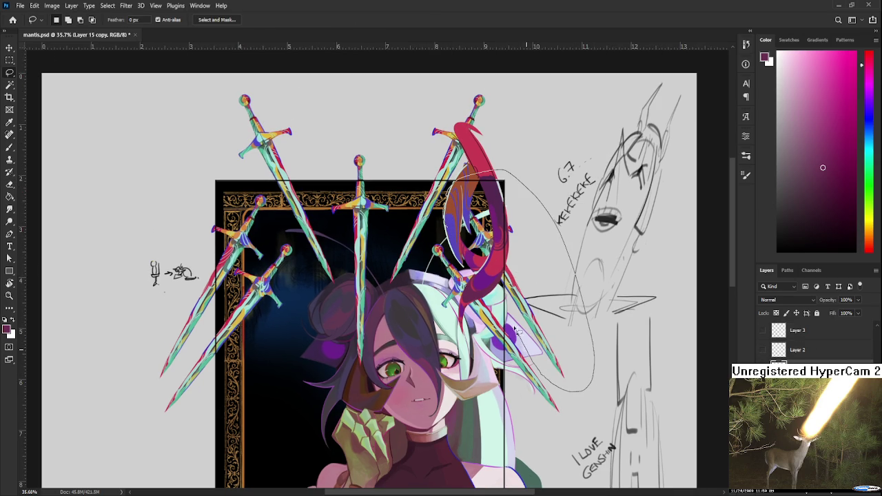
{"action": "left_click_drag", "start_coordinate": [487, 300], "coordinate": [481, 288]}
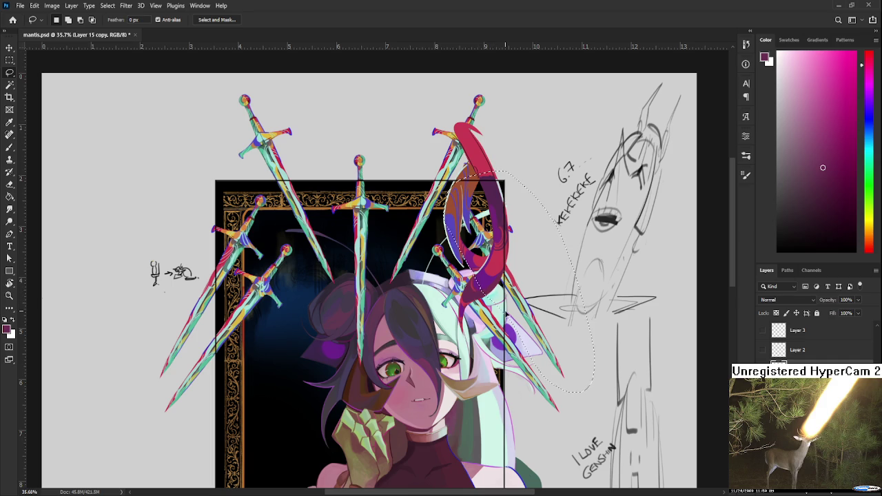
{"action": "scroll", "coordinate": [812, 341], "scroll_direction": "down", "scroll_amount": 2}
{"action": "scroll", "coordinate": [375, 271], "scroll_direction": "up", "scroll_amount": 1}
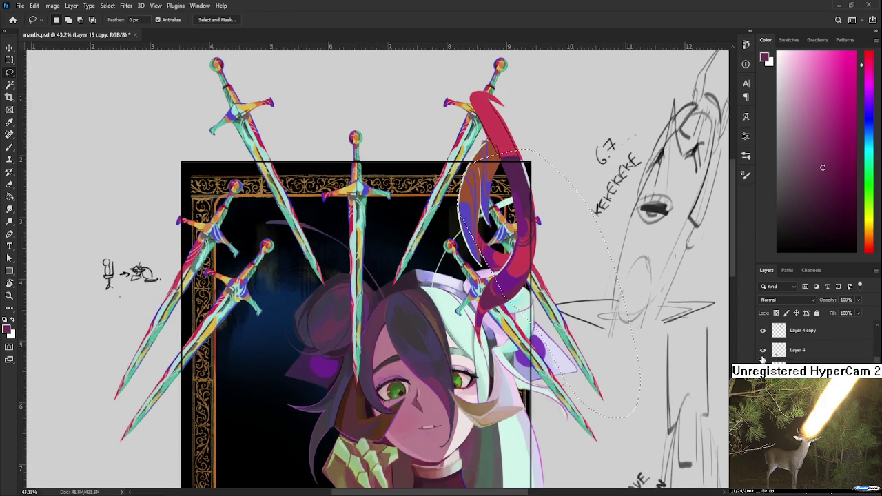
Step: Toggle the tail and sword layers' visibility while selecting Layer 4 and Layer 15 copy
{"action": "left_click", "coordinate": [763, 365]}
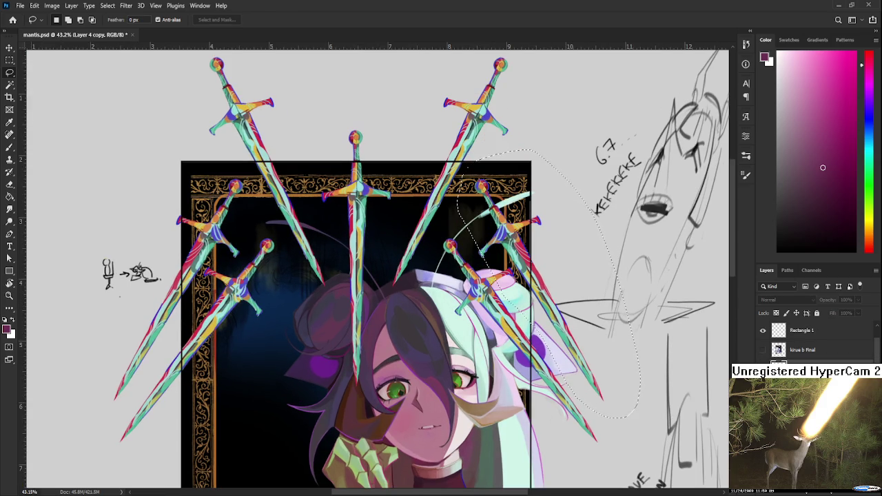
{"action": "left_click", "coordinate": [763, 365]}
{"action": "left_click", "coordinate": [799, 375]}
{"action": "left_click", "coordinate": [763, 365]}
{"action": "left_click", "coordinate": [762, 365]}
{"action": "scroll", "coordinate": [813, 341], "scroll_direction": "down", "scroll_amount": 1}
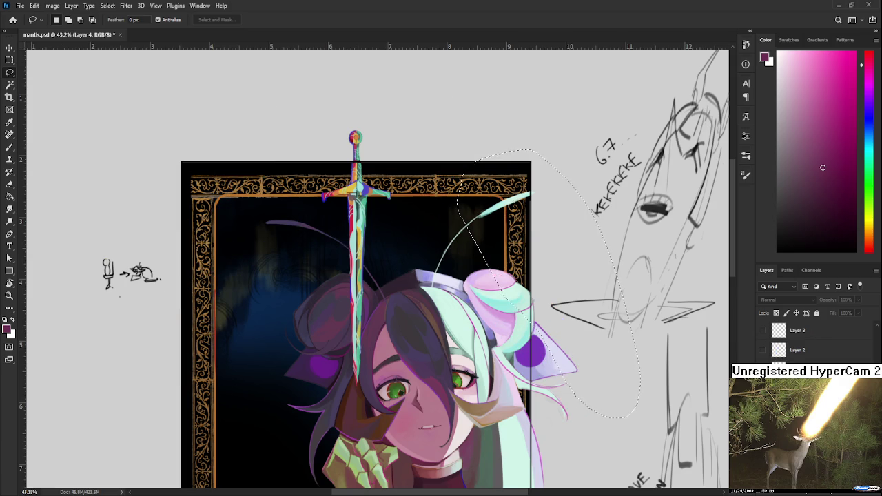
{"action": "left_click", "coordinate": [763, 365]}
{"action": "scroll", "coordinate": [813, 341], "scroll_direction": "up", "scroll_amount": 1}
{"action": "left_click", "coordinate": [763, 365]}
{"action": "left_click", "coordinate": [763, 366]}
{"action": "left_click", "coordinate": [799, 350]}
{"action": "scroll", "coordinate": [494, 258], "scroll_direction": "up", "scroll_amount": 2}
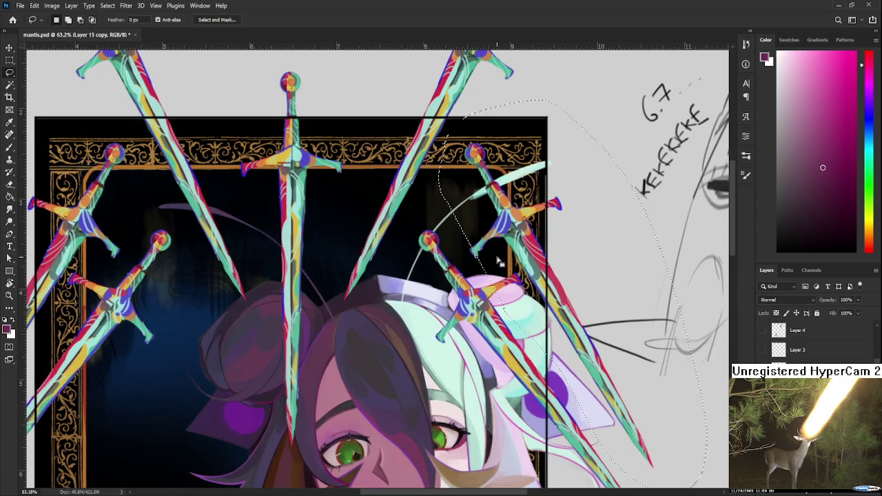
Step: Extend the lasso selection down along the sword and around the hair, then finish the selection
{"action": "left_click_drag", "start_coordinate": [474, 234], "coordinate": [491, 277]}
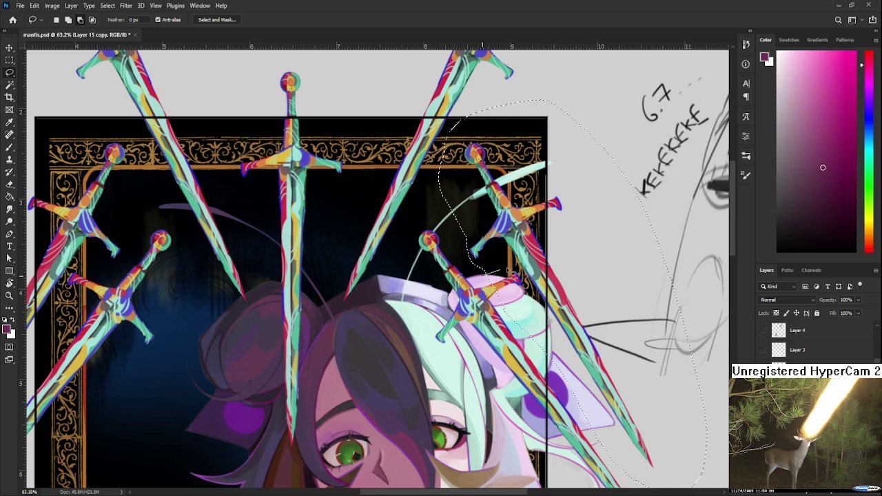
{"action": "left_click_drag", "start_coordinate": [491, 277], "coordinate": [587, 376]}
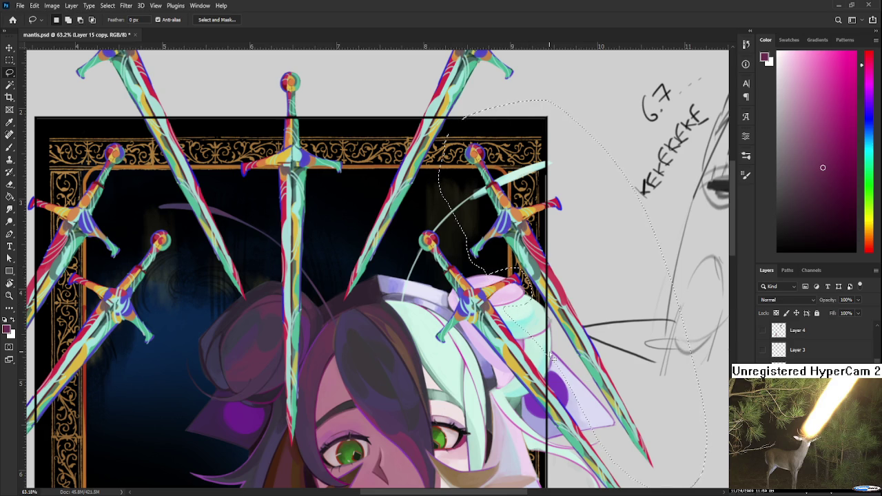
{"action": "scroll", "coordinate": [547, 352], "scroll_direction": "down", "scroll_amount": 1}
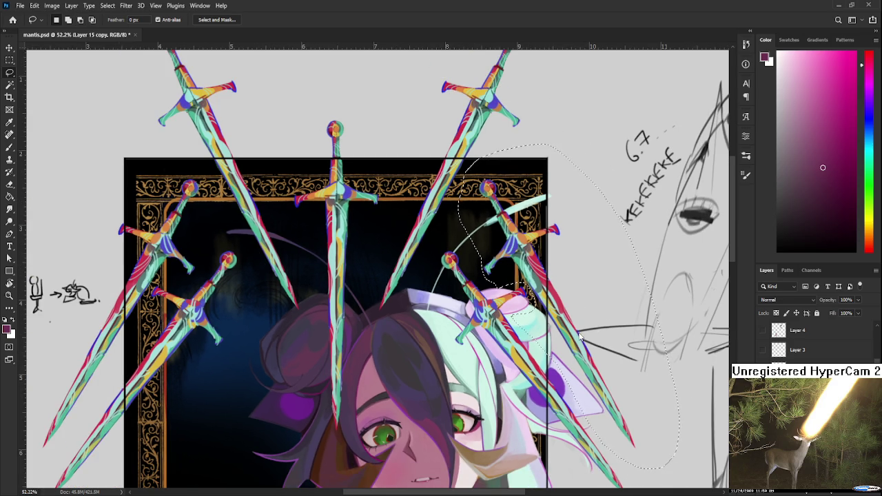
{"action": "key", "text": "ctrl+j"}
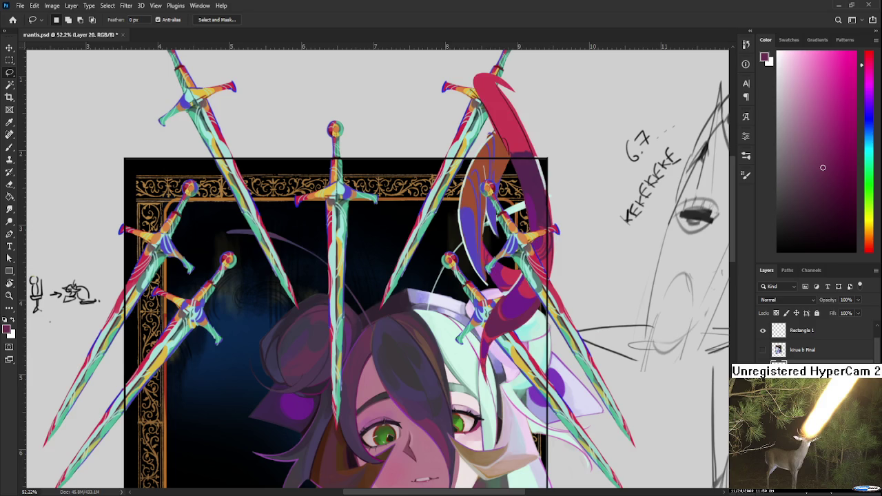
Step: Bring the lower canvas margin into view and sketch there, undoing a stray stroke
{"action": "scroll", "coordinate": [571, 289], "scroll_direction": "down", "scroll_amount": 1}
{"action": "scroll", "coordinate": [571, 290], "scroll_direction": "down", "scroll_amount": 1}
{"action": "scroll", "coordinate": [561, 329], "scroll_direction": "down", "scroll_amount": 1}
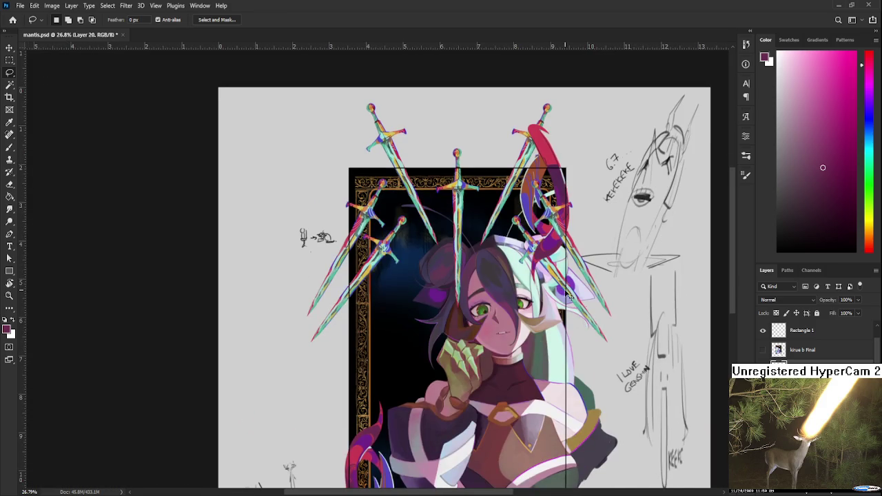
{"action": "scroll", "coordinate": [551, 313], "scroll_direction": "down", "scroll_amount": 1}
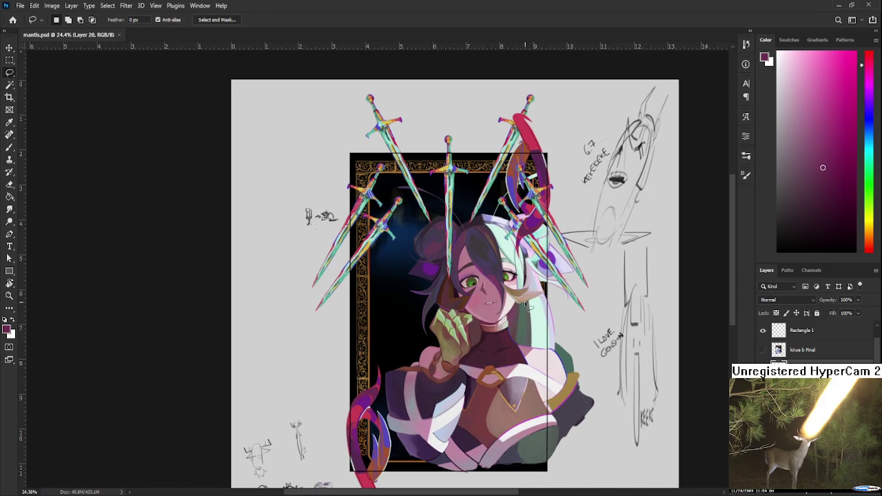
{"action": "scroll", "coordinate": [530, 307], "scroll_direction": "down", "scroll_amount": 1}
{"action": "scroll", "coordinate": [401, 419], "scroll_direction": "up", "scroll_amount": 2}
{"action": "scroll", "coordinate": [399, 434], "scroll_direction": "up", "scroll_amount": 2}
{"action": "left_click_drag", "start_coordinate": [397, 438], "coordinate": [374, 360]}
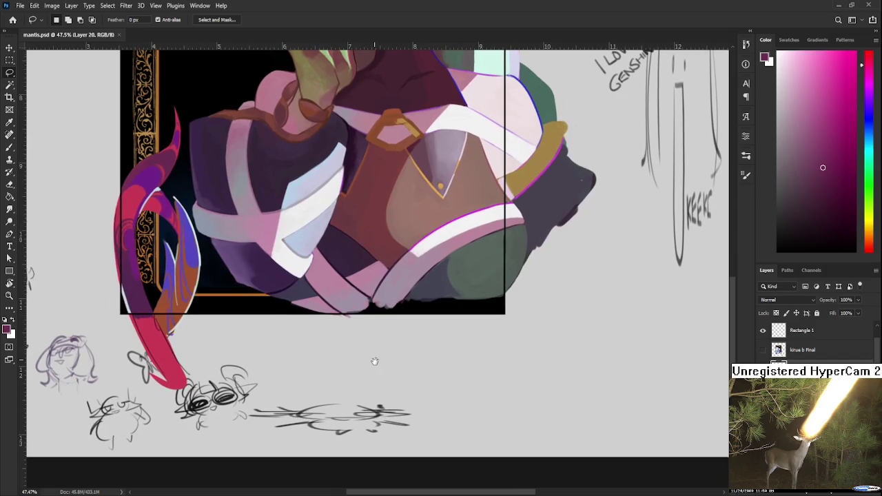
{"action": "left_click_drag", "start_coordinate": [827, 227], "coordinate": [779, 251]}
{"action": "scroll", "coordinate": [813, 338], "scroll_direction": "down", "scroll_amount": 3}
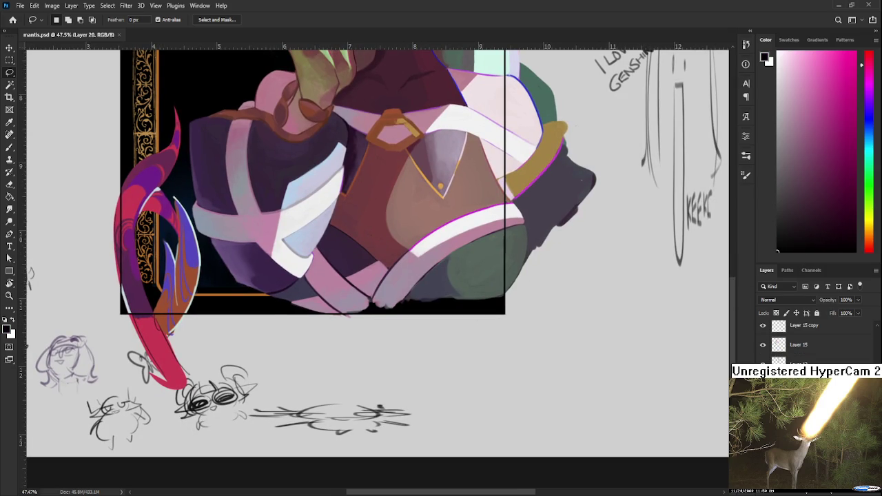
{"action": "key", "text": "b"}
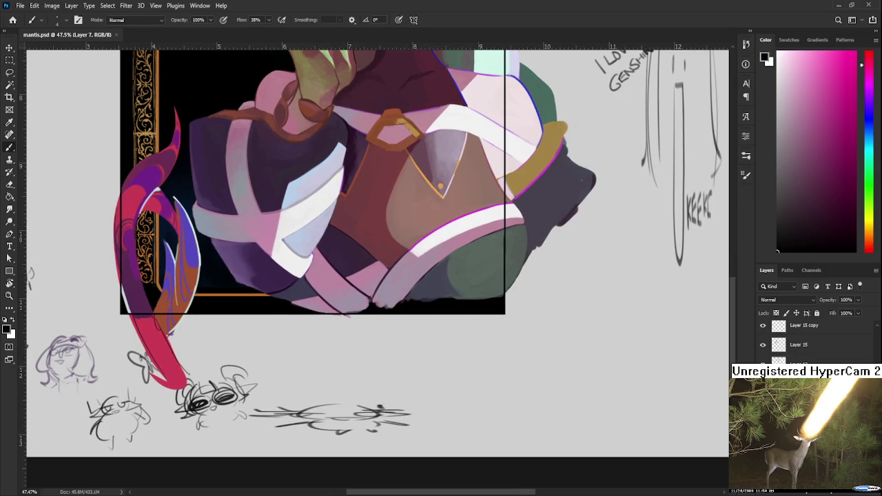
{"action": "left_click_drag", "start_coordinate": [482, 351], "coordinate": [554, 399]}
{"action": "left_click_drag", "start_coordinate": [554, 400], "coordinate": [434, 368]}
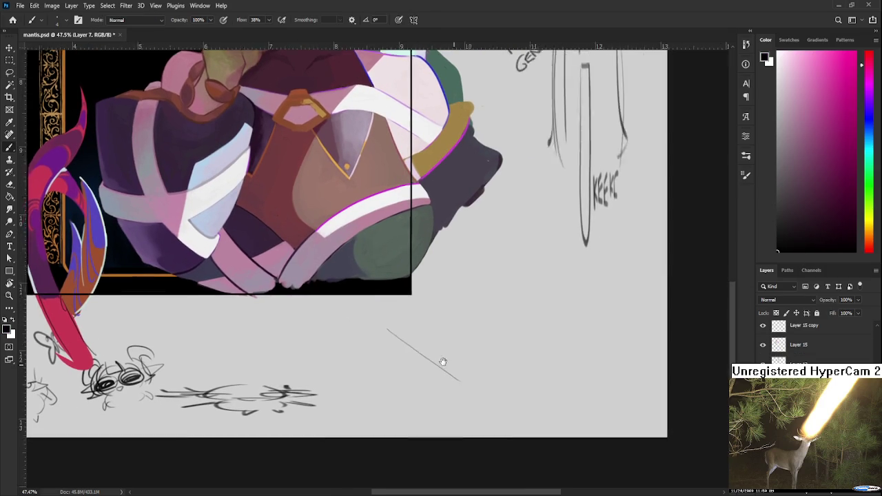
{"action": "key", "text": "ctrl+z"}
Step: Draw a small cube doodle below the portrait and dot its eyes
{"action": "left_click_drag", "start_coordinate": [400, 329], "coordinate": [427, 357]}
{"action": "left_click_drag", "start_coordinate": [399, 328], "coordinate": [454, 330]}
{"action": "mouse_move", "coordinate": [417, 359]}
{"action": "left_mouse_down"}
{"action": "mouse_move", "coordinate": [428, 376]}
{"action": "mouse_move", "coordinate": [459, 340]}
{"action": "left_mouse_up"}
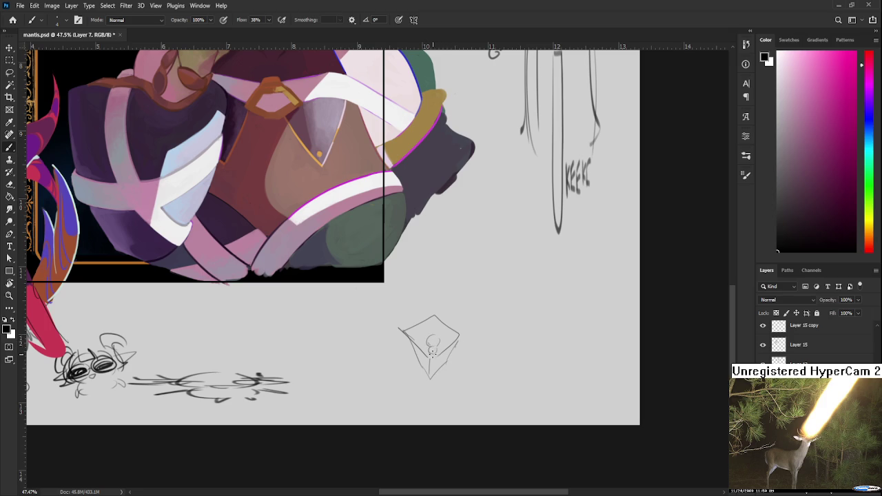
{"action": "left_click", "coordinate": [436, 348]}
{"action": "scroll", "coordinate": [442, 338], "scroll_direction": "down", "scroll_amount": 3}
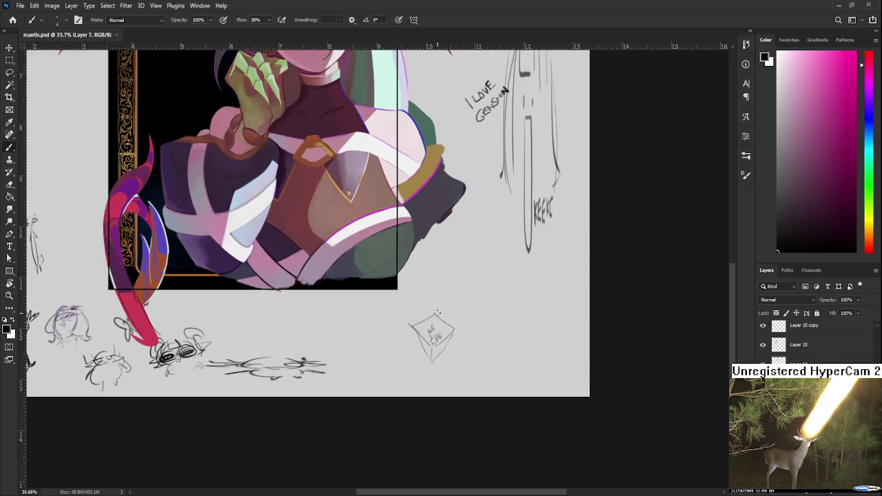
{"action": "scroll", "coordinate": [442, 337], "scroll_direction": "down", "scroll_amount": 2}
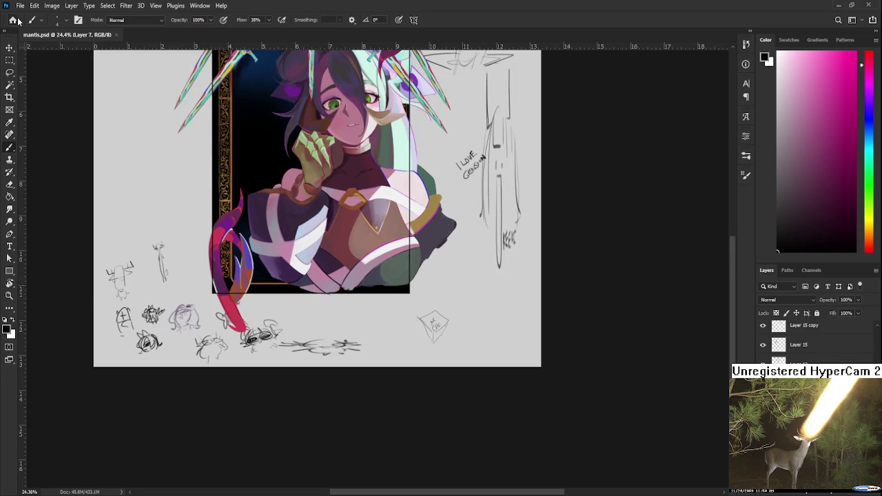
{"action": "left_click", "coordinate": [17, 20]}
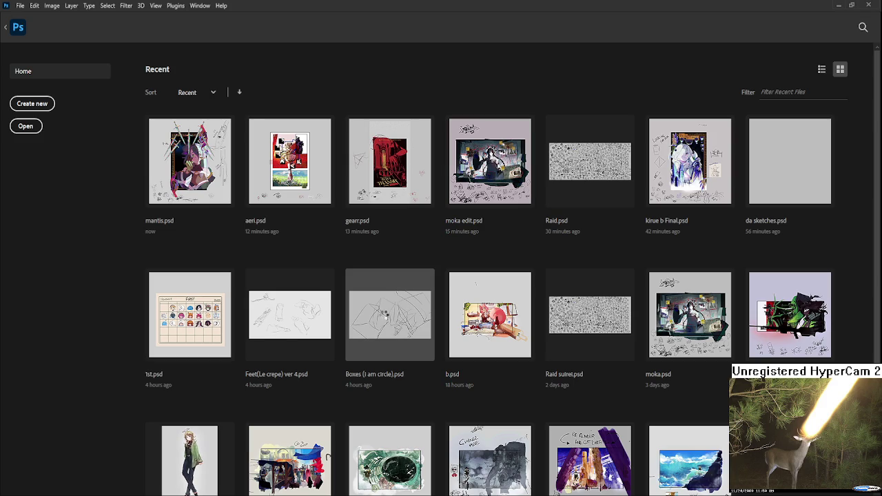
Step: Open Boxes (I am circle).psd and show the 20/11/25 group instead of 21/11/25
{"action": "left_click", "coordinate": [383, 315]}
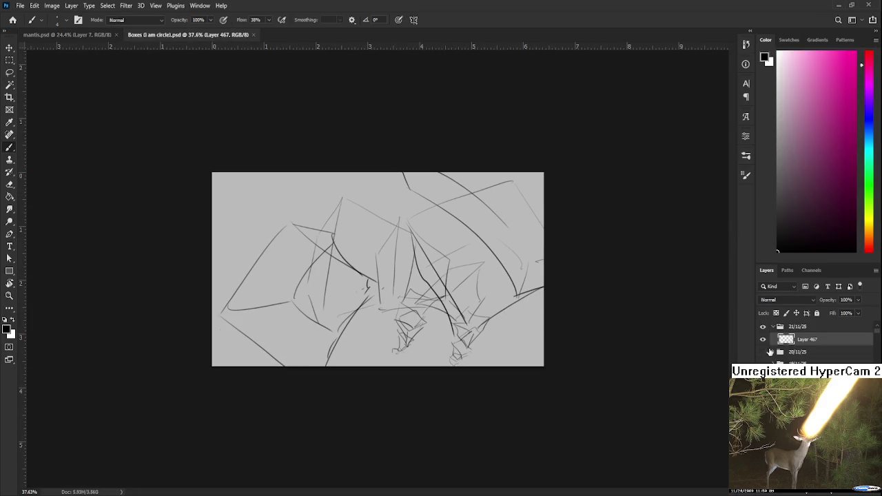
{"action": "left_click", "coordinate": [762, 327]}
{"action": "left_click", "coordinate": [763, 352]}
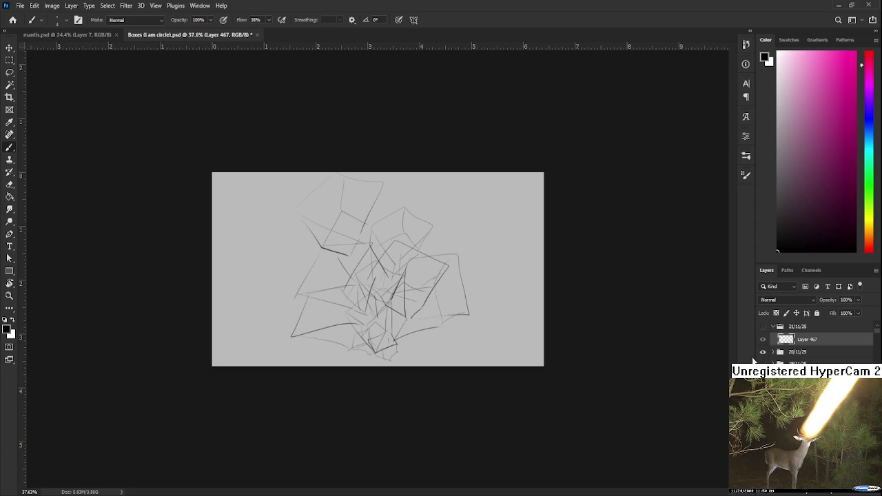
Step: Browse the 20/11/25 box sketches, then close the document to return to mantis.psd
{"action": "scroll", "coordinate": [510, 299], "scroll_direction": "up", "scroll_amount": 5}
{"action": "scroll", "coordinate": [405, 326], "scroll_direction": "down", "scroll_amount": 2}
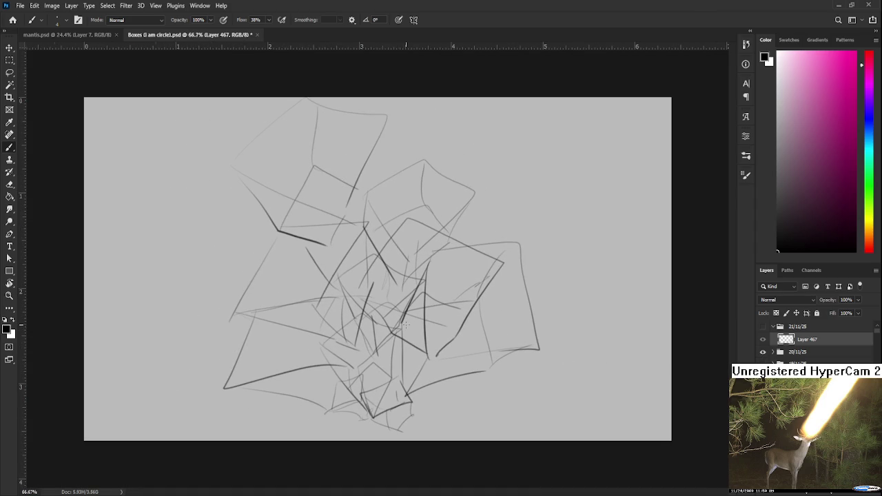
{"action": "scroll", "coordinate": [354, 264], "scroll_direction": "down", "scroll_amount": 1}
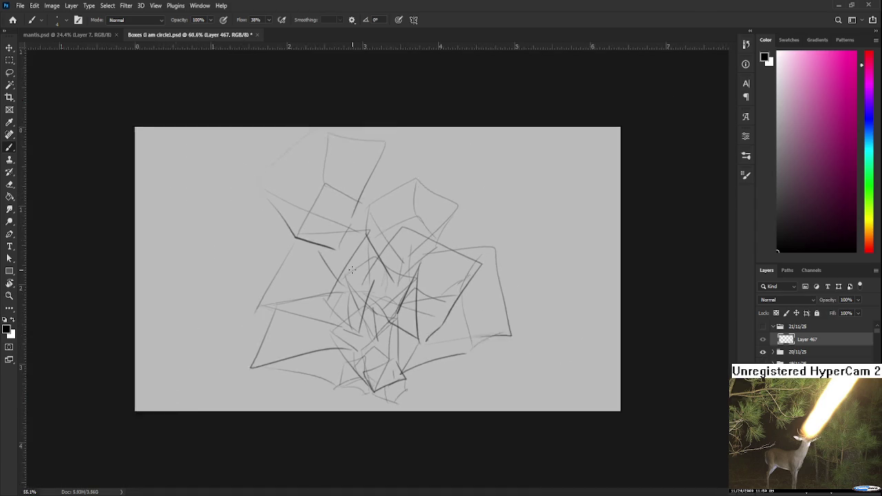
{"action": "scroll", "coordinate": [351, 272], "scroll_direction": "down", "scroll_amount": 1}
{"action": "scroll", "coordinate": [339, 274], "scroll_direction": "up", "scroll_amount": 2}
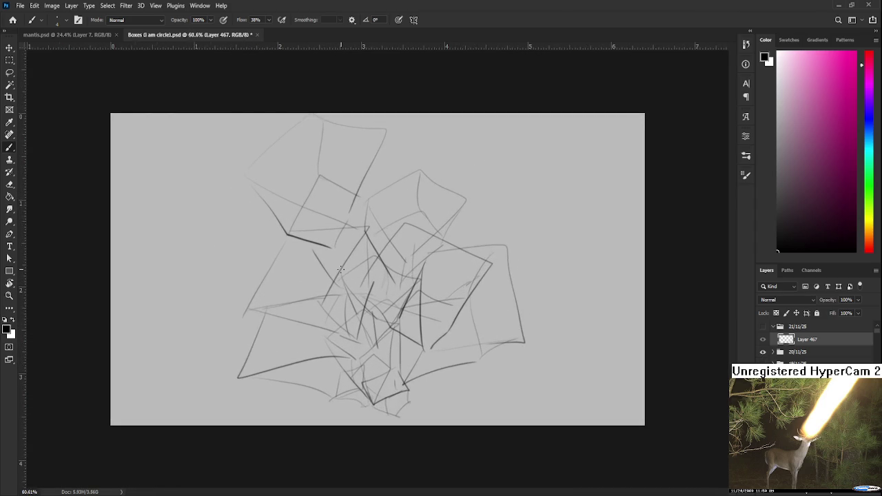
{"action": "scroll", "coordinate": [255, 72], "scroll_direction": "down", "scroll_amount": 3}
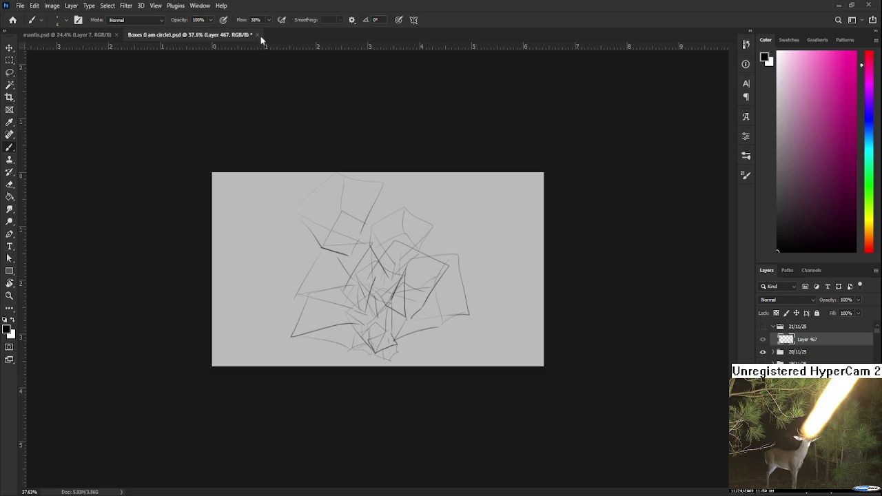
{"action": "key", "text": "ctrl+w"}
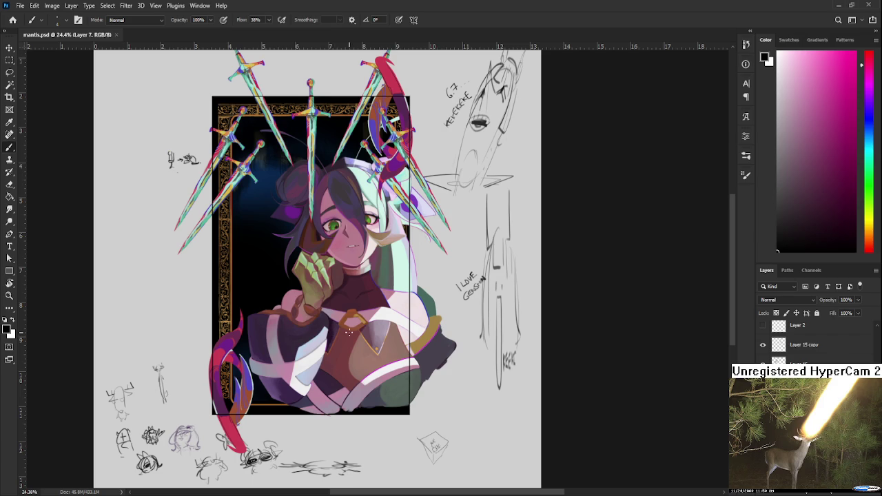
Step: Show the sketch layer's lines over the torso and sleeves, then add empty Layer 21
{"action": "scroll", "coordinate": [349, 332], "scroll_direction": "up", "scroll_amount": 5}
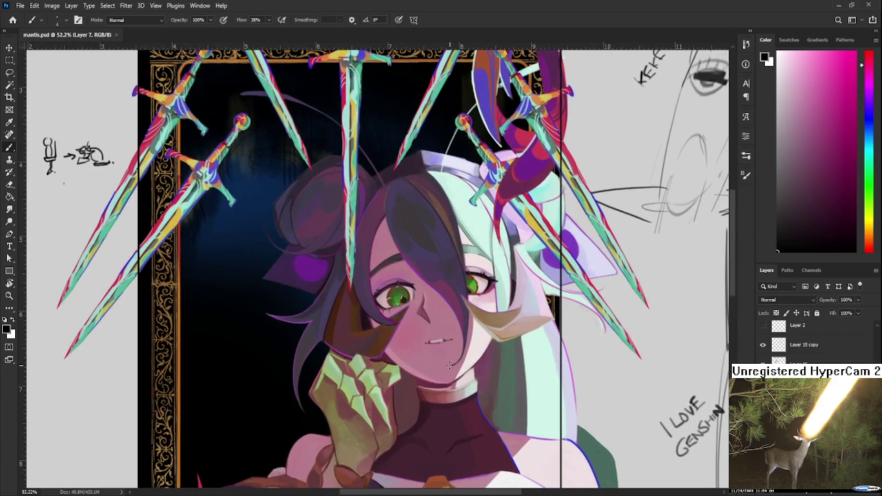
{"action": "scroll", "coordinate": [448, 365], "scroll_direction": "down", "scroll_amount": 3}
{"action": "scroll", "coordinate": [449, 310], "scroll_direction": "down", "scroll_amount": 2}
{"action": "scroll", "coordinate": [451, 245], "scroll_direction": "down", "scroll_amount": 2}
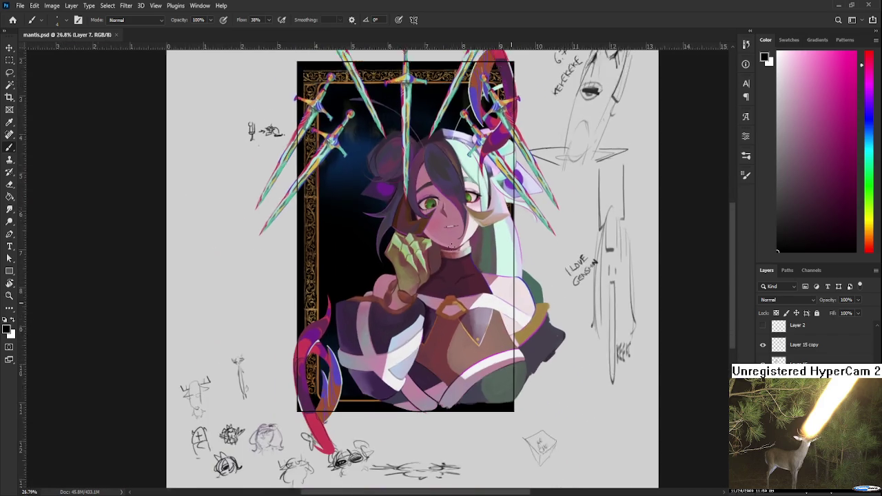
{"action": "scroll", "coordinate": [451, 246], "scroll_direction": "down", "scroll_amount": 1}
{"action": "scroll", "coordinate": [452, 276], "scroll_direction": "up", "scroll_amount": 2}
{"action": "scroll", "coordinate": [441, 330], "scroll_direction": "up", "scroll_amount": 1}
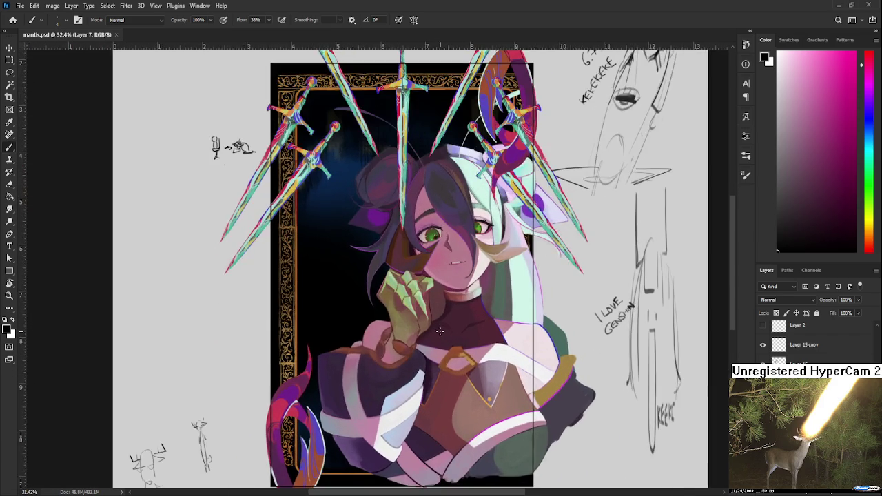
{"action": "scroll", "coordinate": [440, 332], "scroll_direction": "down", "scroll_amount": 1}
{"action": "scroll", "coordinate": [812, 341], "scroll_direction": "up", "scroll_amount": 1}
{"action": "scroll", "coordinate": [813, 341], "scroll_direction": "up", "scroll_amount": 1}
{"action": "key", "text": "ctrl+comma"}
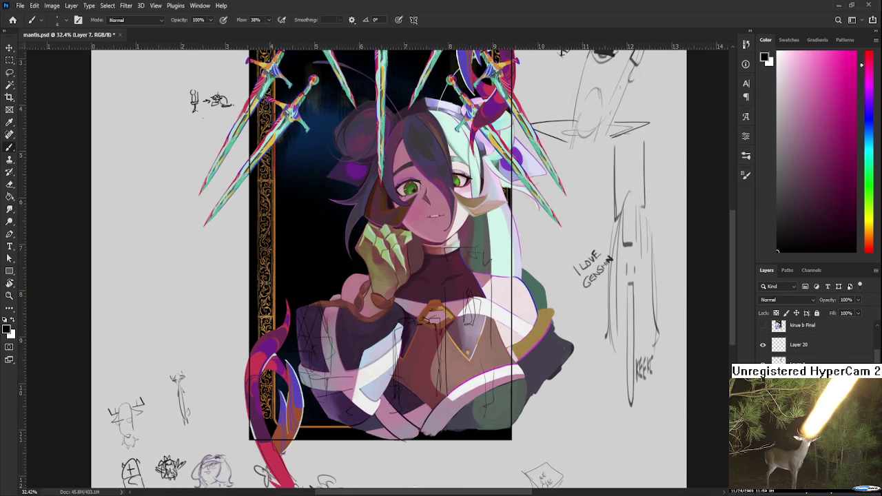
{"action": "key", "text": "ctrl+shift+alt+n"}
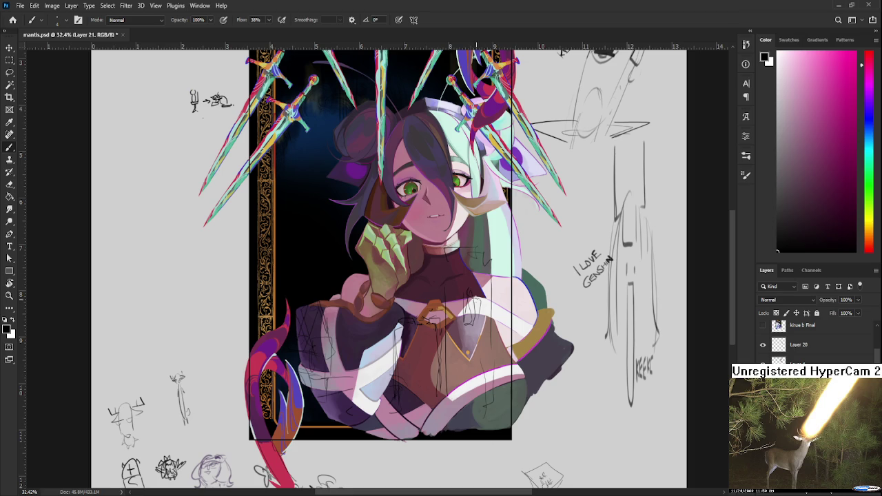
Step: Sample the card's red with the brush and adjust it to a deep pinkish red painting colour
{"action": "left_click_drag", "start_coordinate": [342, 169], "coordinate": [336, 197]}
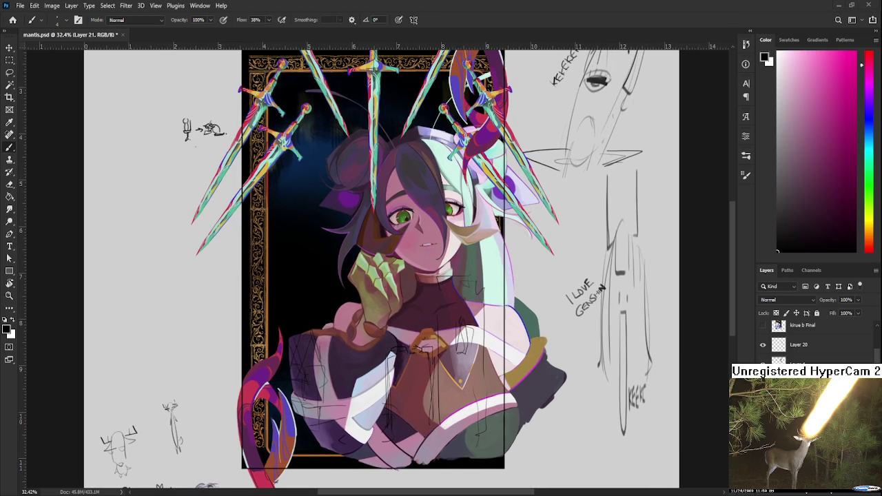
{"action": "left_click", "coordinate": [251, 390], "text": "alt"}
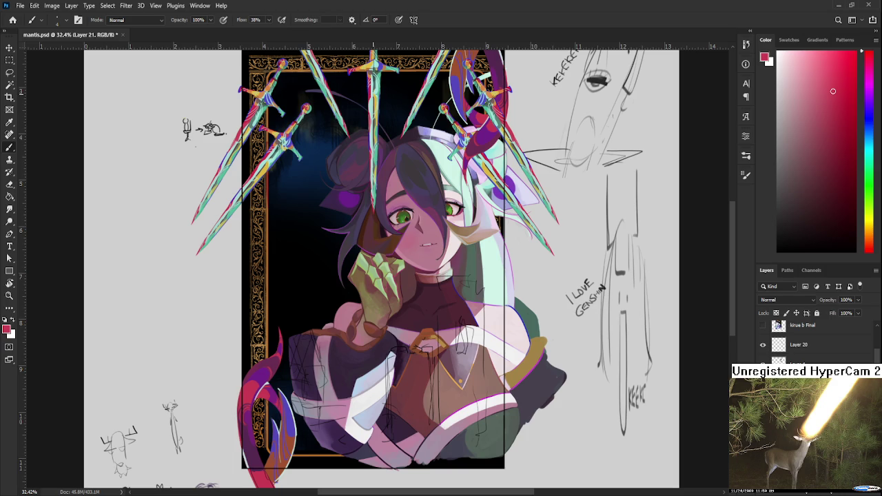
{"action": "left_click", "coordinate": [370, 90], "text": "alt"}
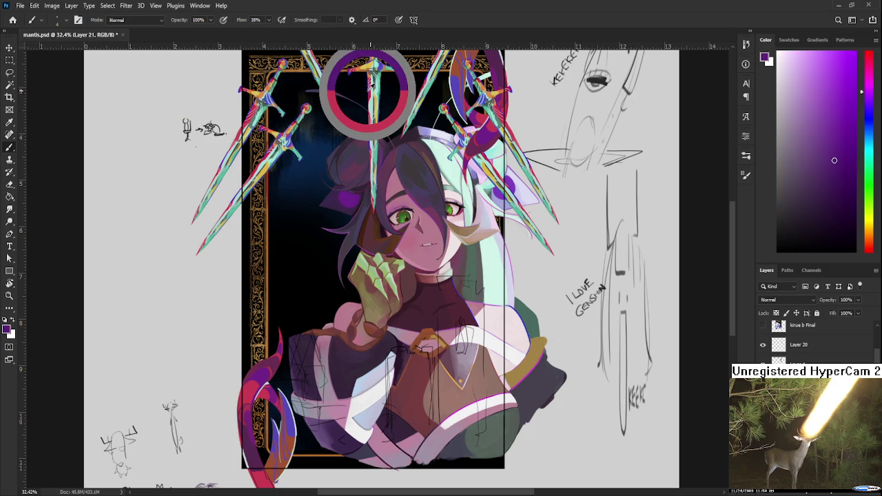
{"action": "left_click_drag", "start_coordinate": [370, 89], "coordinate": [369, 87]}
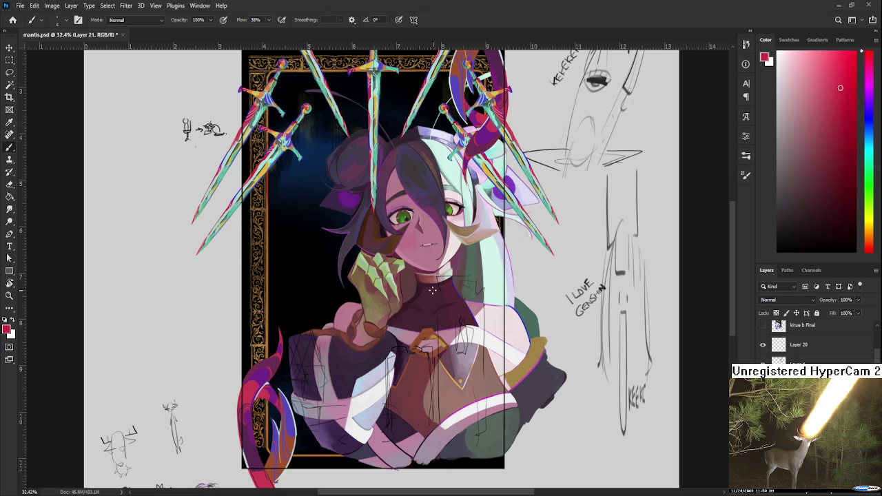
{"action": "left_click", "coordinate": [843, 89]}
{"action": "left_click_drag", "start_coordinate": [843, 89], "coordinate": [849, 81]}
Step: Fill a tall rectangle over the character's torso with solid red
{"action": "key", "text": "m"}
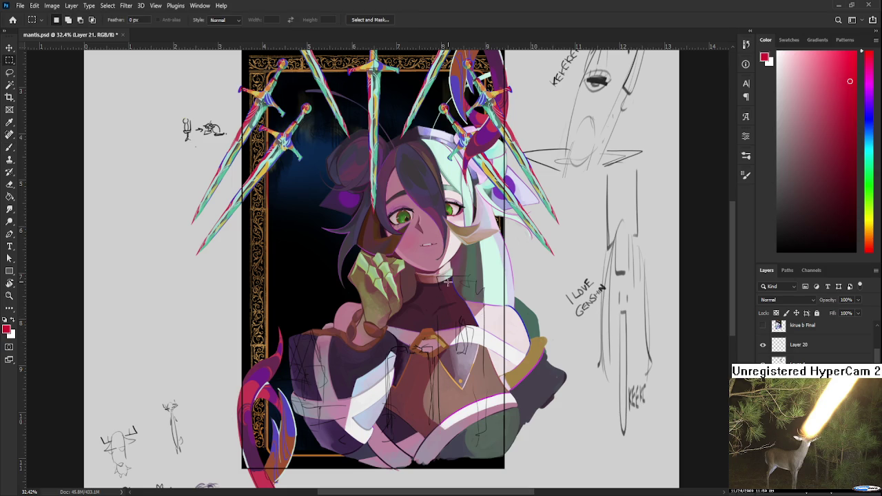
{"action": "mouse_move", "coordinate": [437, 278]}
{"action": "left_mouse_down"}
{"action": "mouse_move", "coordinate": [496, 425]}
{"action": "mouse_move", "coordinate": [485, 435]}
{"action": "left_mouse_up"}
{"action": "left_click_drag", "start_coordinate": [462, 358], "coordinate": [453, 382]}
{"action": "key", "text": "g"}
{"action": "left_click", "coordinate": [459, 408]}
{"action": "key", "text": "ctrl+d"}
{"action": "key", "text": "b"}
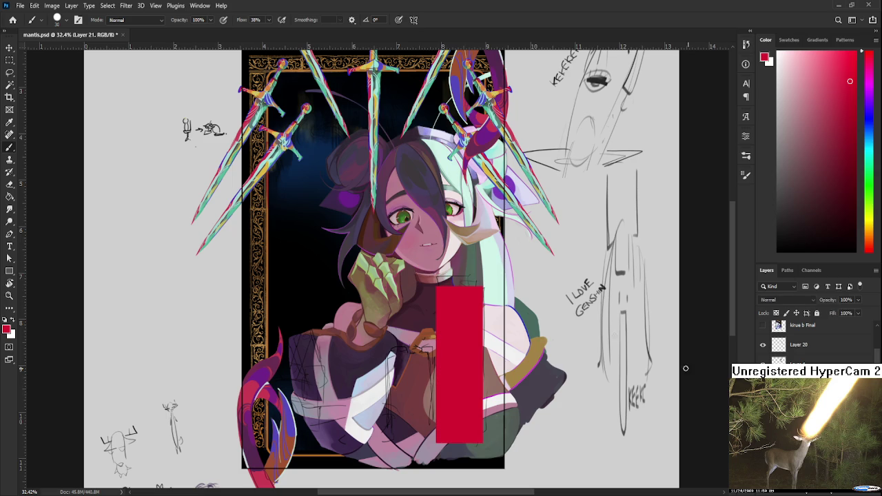
Step: Paint a wider red block on top of the tall red rectangle
{"action": "key", "text": "m"}
{"action": "left_click_drag", "start_coordinate": [427, 266], "coordinate": [490, 310]}
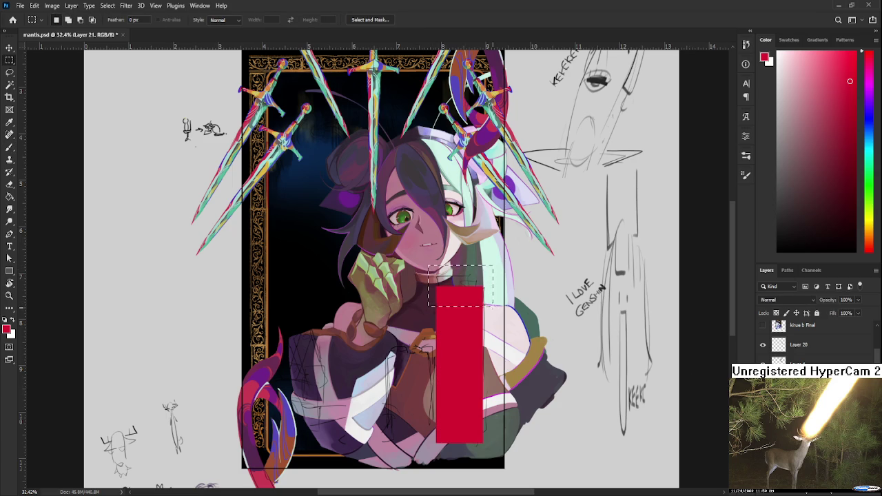
{"action": "key", "text": "g"}
{"action": "left_click", "coordinate": [489, 301]}
{"action": "key", "text": "ctrl+z"}
{"action": "key", "text": "ctrl+z"}
{"action": "key", "text": "b"}
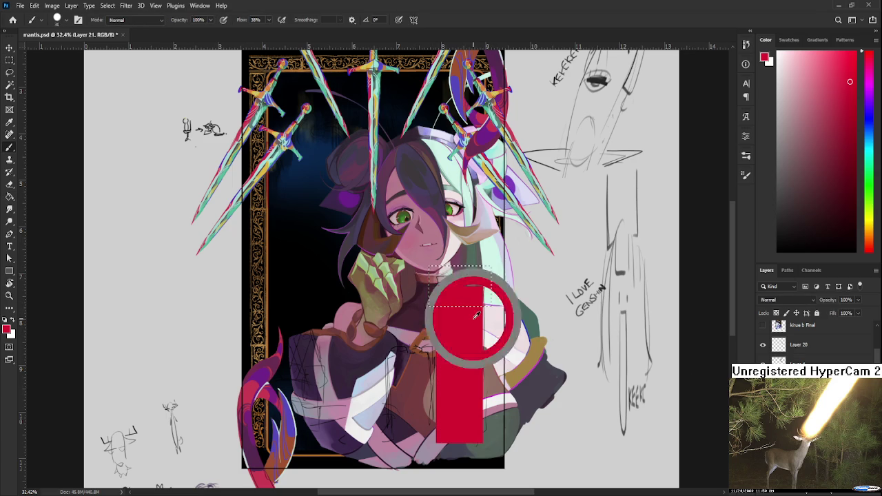
{"action": "left_click_drag", "start_coordinate": [423, 305], "coordinate": [482, 272]}
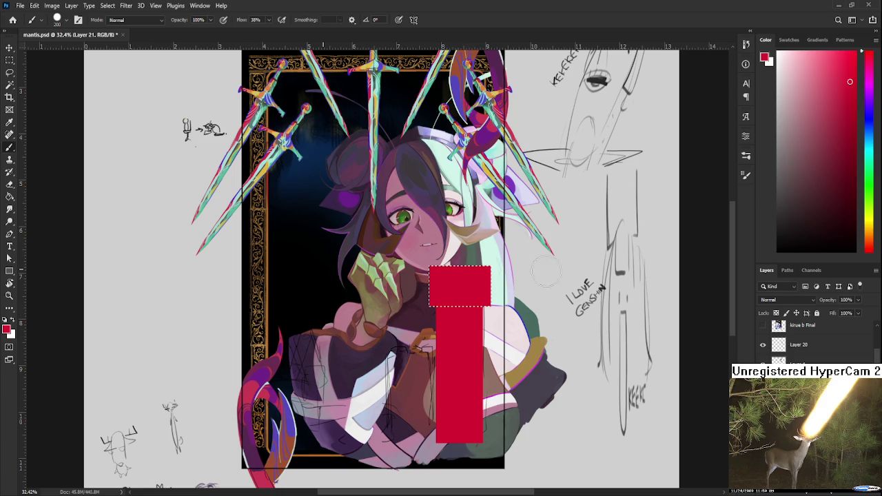
Step: Scale the combined red shape down slightly with Free Transform
{"action": "key", "text": "l"}
{"action": "scroll", "coordinate": [484, 344], "scroll_direction": "down", "scroll_amount": 3}
{"action": "key", "text": "ctrl+t"}
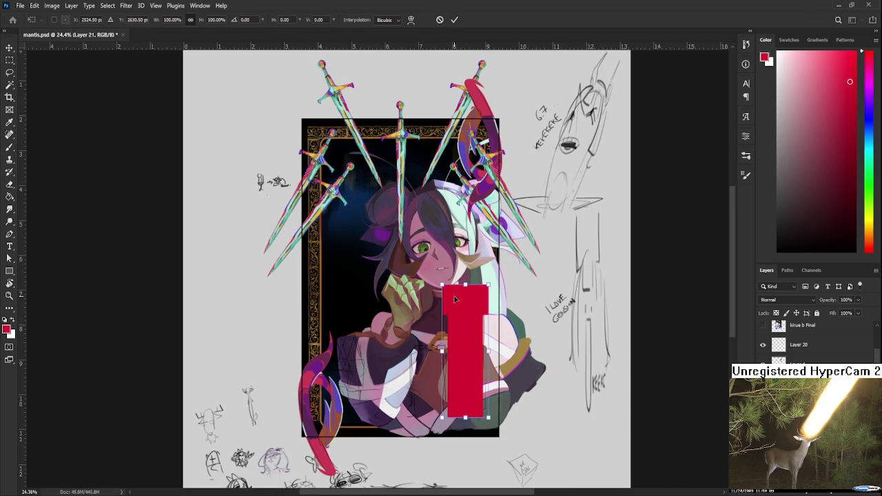
{"action": "left_click_drag", "start_coordinate": [442, 285], "coordinate": [448, 297]}
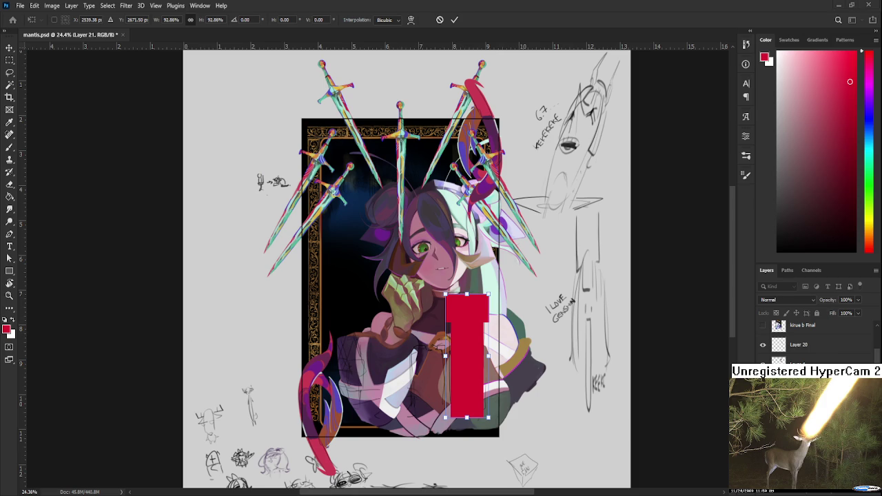
{"action": "scroll", "coordinate": [516, 365], "scroll_direction": "up", "scroll_amount": 2}
{"action": "key", "text": "Return"}
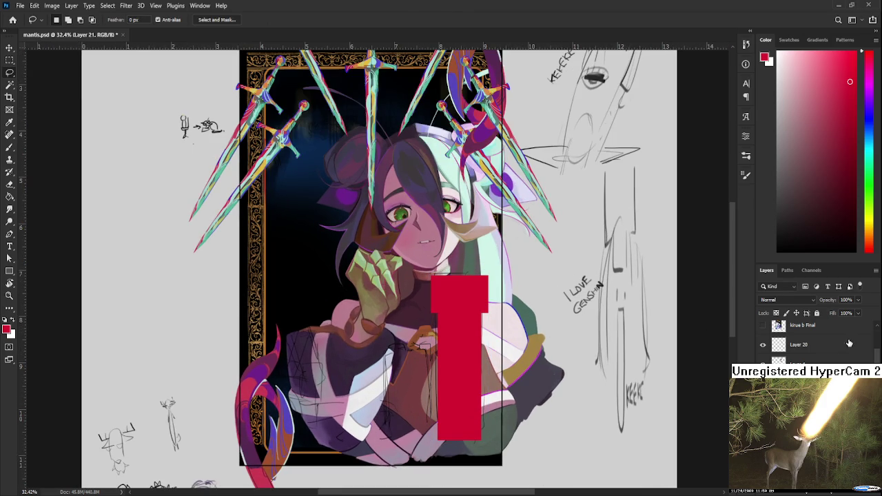
Step: Show the 'kirue b Final' reference overlay at 38% opacity
{"action": "left_click", "coordinate": [762, 324]}
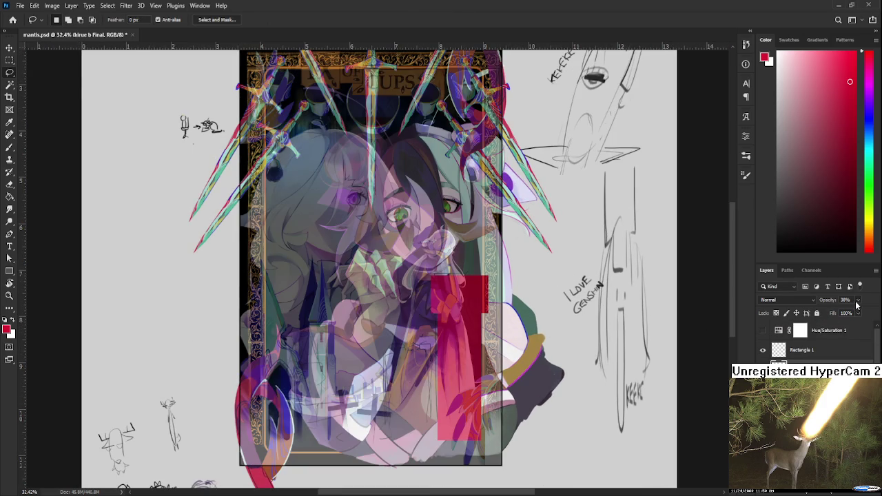
{"action": "key", "text": "0"}
{"action": "key", "text": "3"}
{"action": "key", "text": "8"}
{"action": "scroll", "coordinate": [485, 316], "scroll_direction": "left", "scroll_amount": 2}
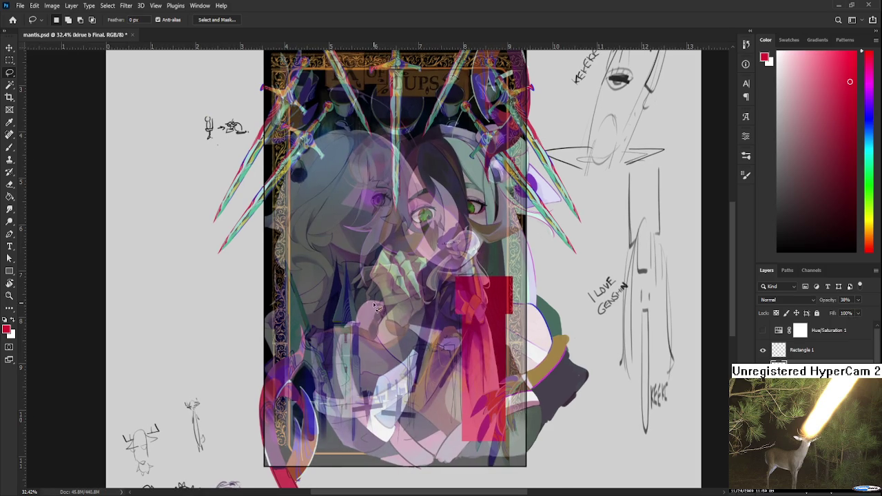
Step: Scale the red shape on Layer 21 up to about 104%
{"action": "left_click", "coordinate": [813, 365]}
{"action": "key", "text": "ctrl+t"}
{"action": "left_click_drag", "start_coordinate": [511, 276], "coordinate": [514, 274]}
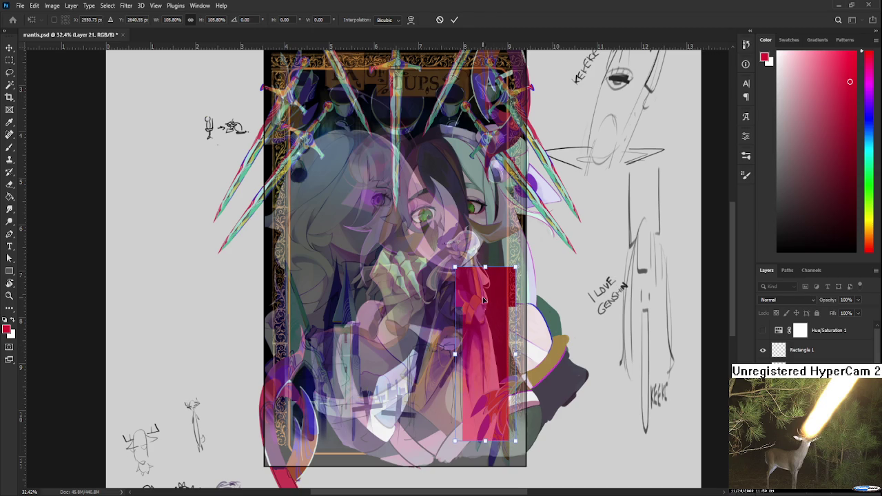
{"action": "left_click_drag", "start_coordinate": [455, 267], "coordinate": [456, 271]}
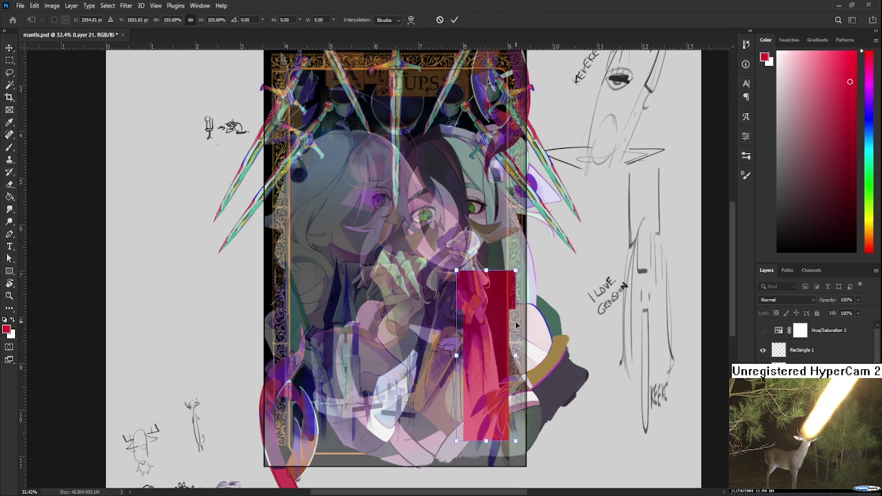
{"action": "key", "text": "Return"}
Step: Hide the reference card overlay again
{"action": "key", "text": "l"}
{"action": "scroll", "coordinate": [520, 322], "scroll_direction": "down", "scroll_amount": 2}
{"action": "scroll", "coordinate": [527, 321], "scroll_direction": "up", "scroll_amount": 1}
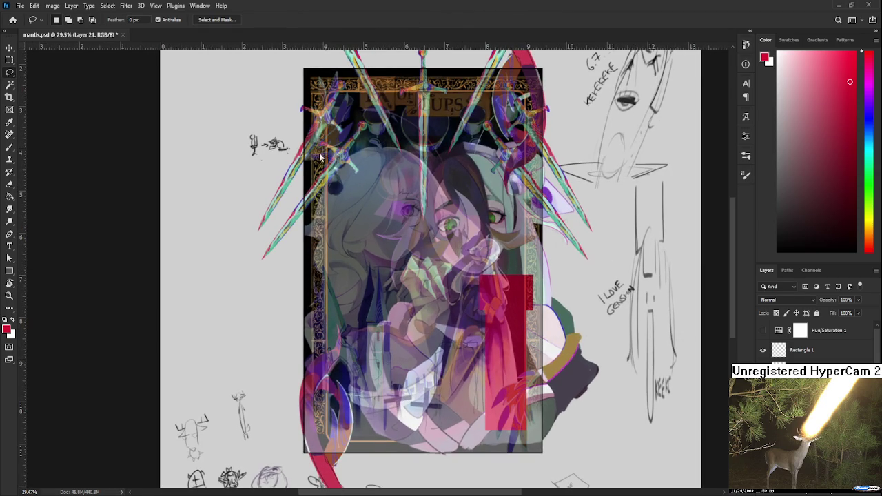
{"action": "left_click", "coordinate": [763, 370]}
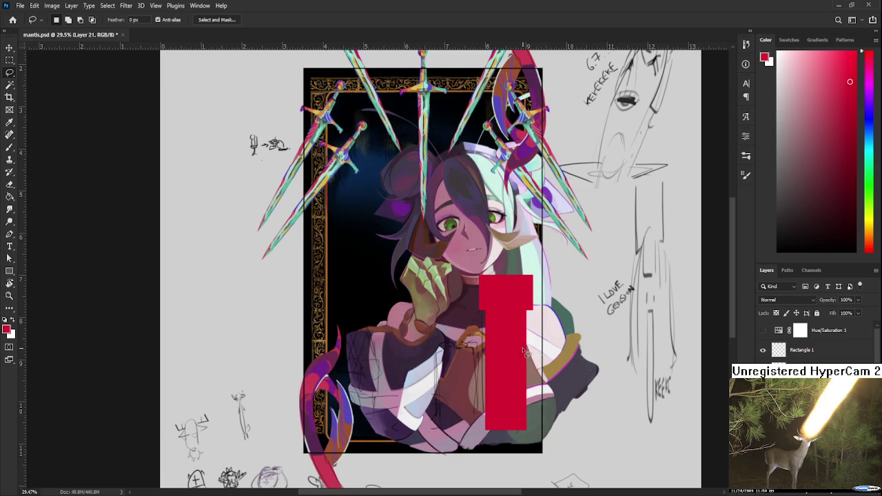
Step: Paint a thin red horizontal bar across the chest
{"action": "left_click_drag", "start_coordinate": [511, 406], "coordinate": [547, 379]}
{"action": "key", "text": "b"}
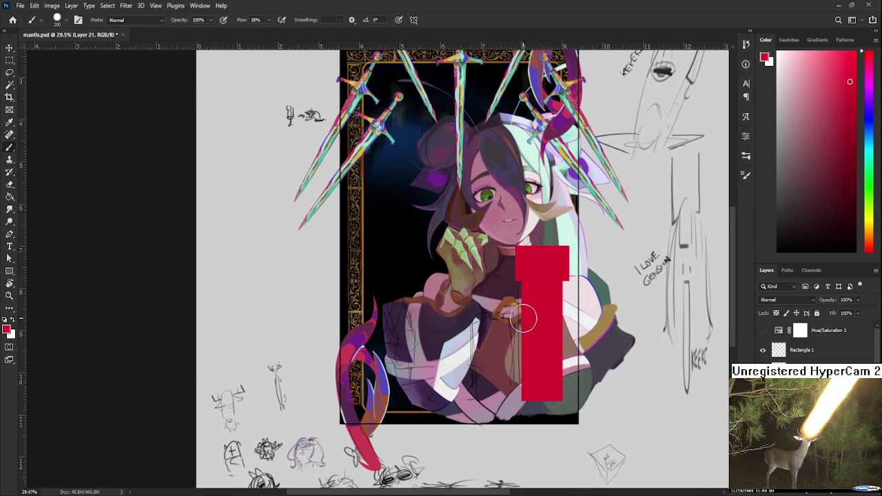
{"action": "key", "text": "m"}
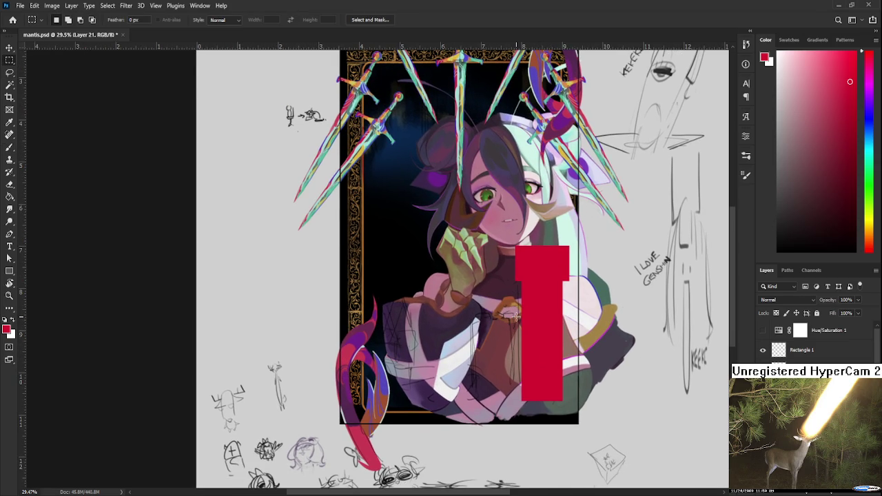
{"action": "mouse_move", "coordinate": [517, 317]}
{"action": "left_mouse_down"}
{"action": "mouse_move", "coordinate": [417, 326]}
{"action": "mouse_move", "coordinate": [427, 325]}
{"action": "left_mouse_up"}
{"action": "left_click_drag", "start_coordinate": [484, 332], "coordinate": [490, 331]}
{"action": "key", "text": "b"}
{"action": "left_click_drag", "start_coordinate": [438, 321], "coordinate": [524, 348]}
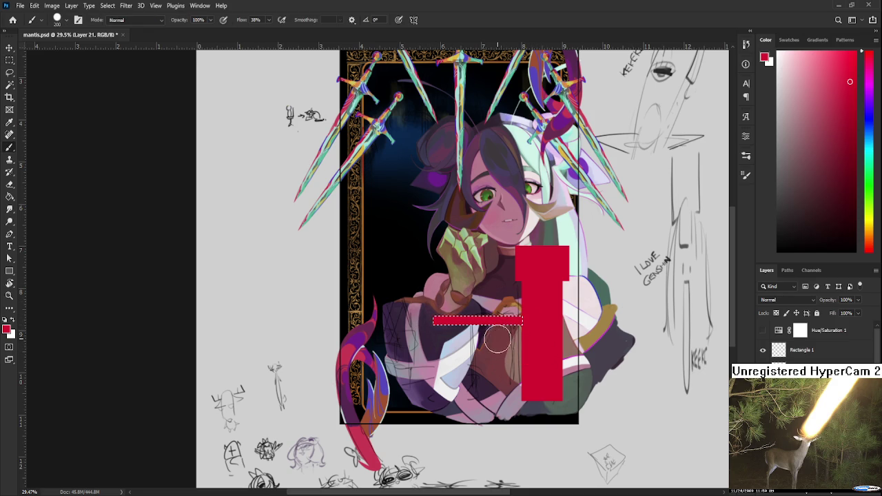
Step: Deselect the red bar and test a small selection at its left end
{"action": "key", "text": "m"}
{"action": "key", "text": "ctrl+d"}
{"action": "scroll", "coordinate": [449, 311], "scroll_direction": "up", "scroll_amount": 2}
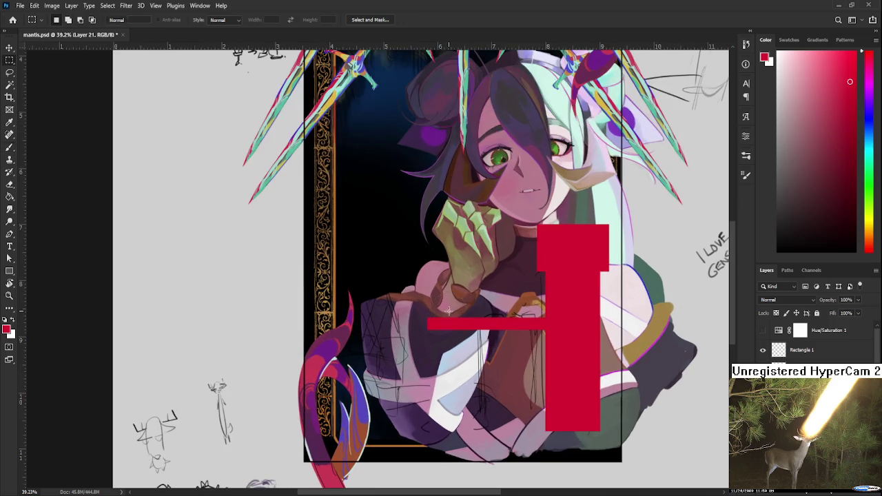
{"action": "left_click_drag", "start_coordinate": [438, 315], "coordinate": [451, 321]}
{"action": "key", "text": "ctrl+d"}
{"action": "key", "text": "b"}
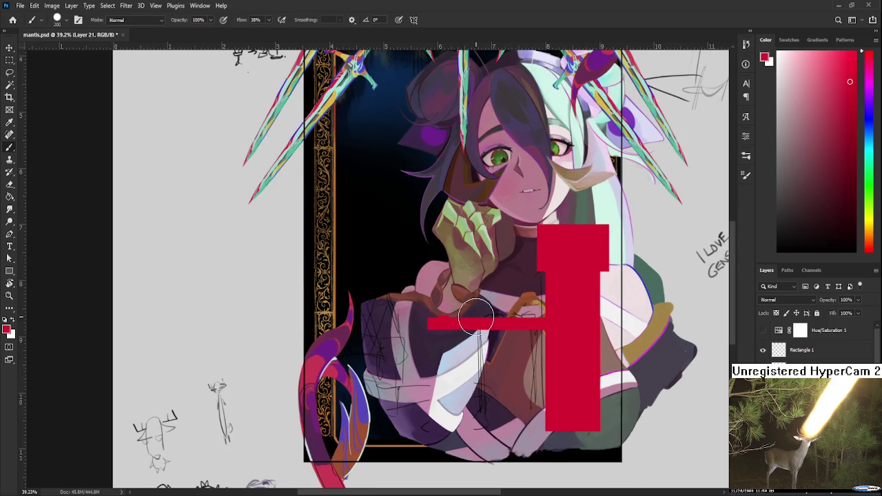
Step: Cycle between the marquee, brush and lasso tools while adjusting the view
{"action": "key", "text": "m"}
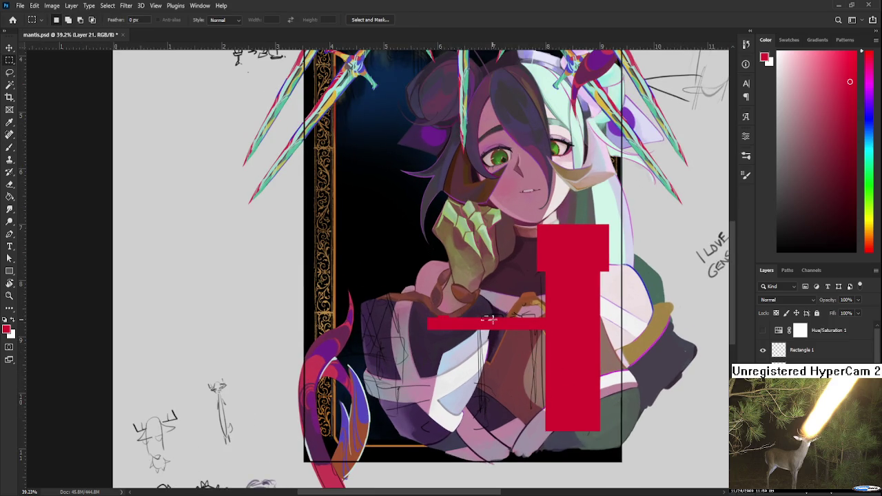
{"action": "key", "text": "b"}
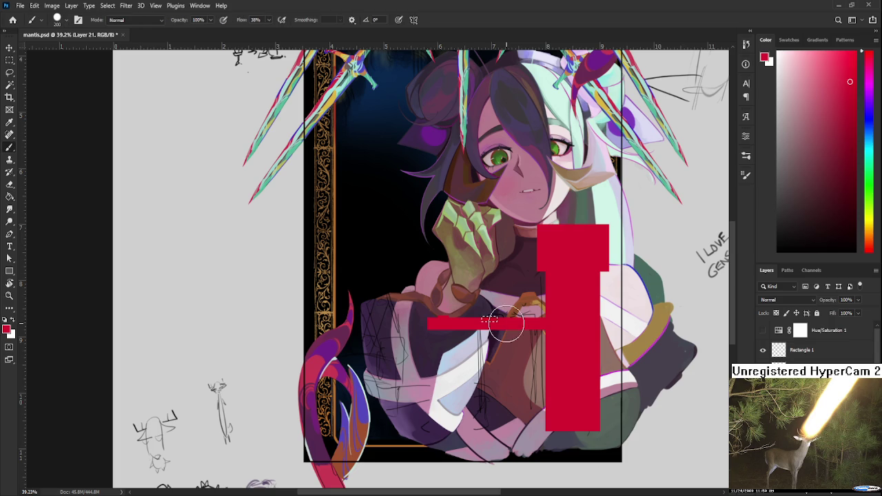
{"action": "key", "text": "m"}
{"action": "key", "text": "b"}
{"action": "key", "text": "m"}
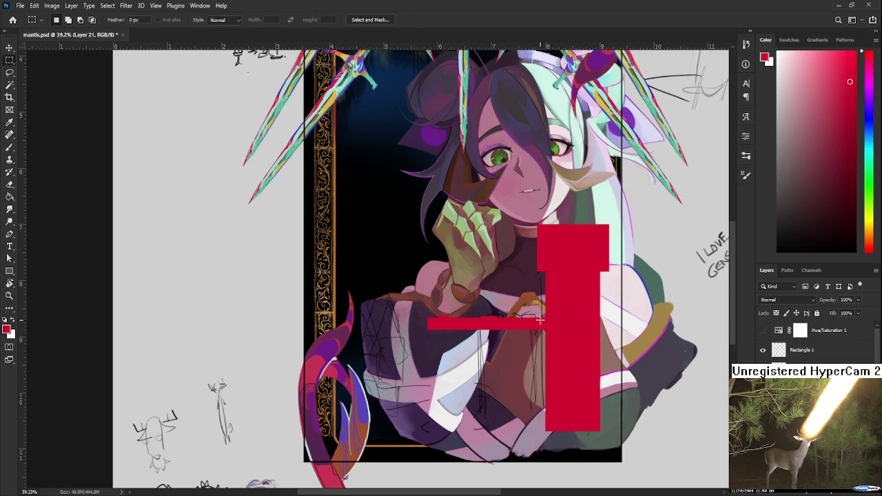
{"action": "key", "text": "l"}
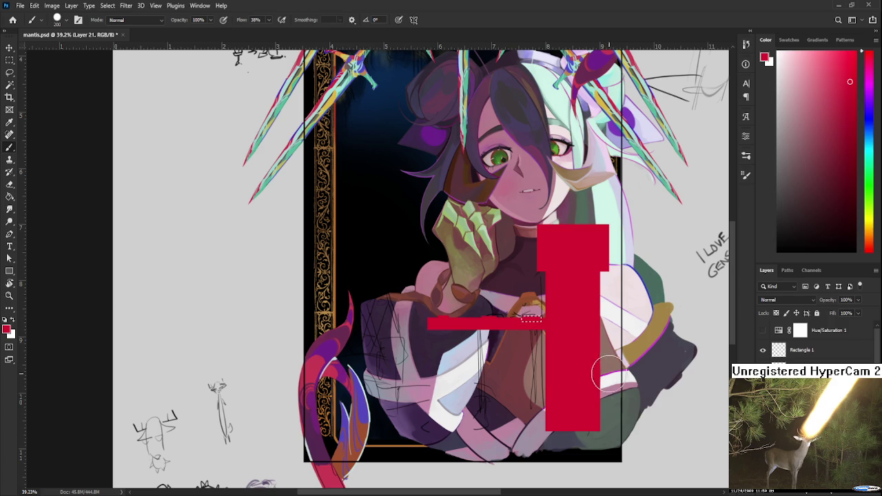
{"action": "scroll", "coordinate": [580, 356], "scroll_direction": "down", "scroll_amount": 2}
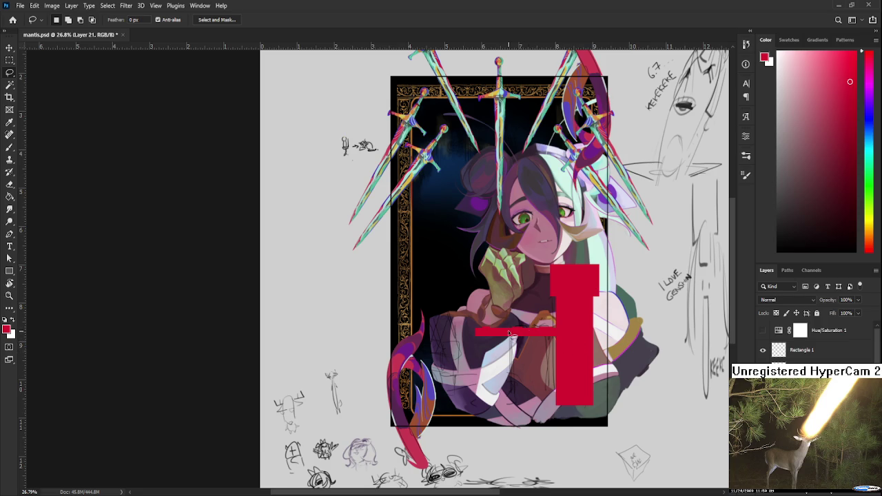
{"action": "key", "text": "b"}
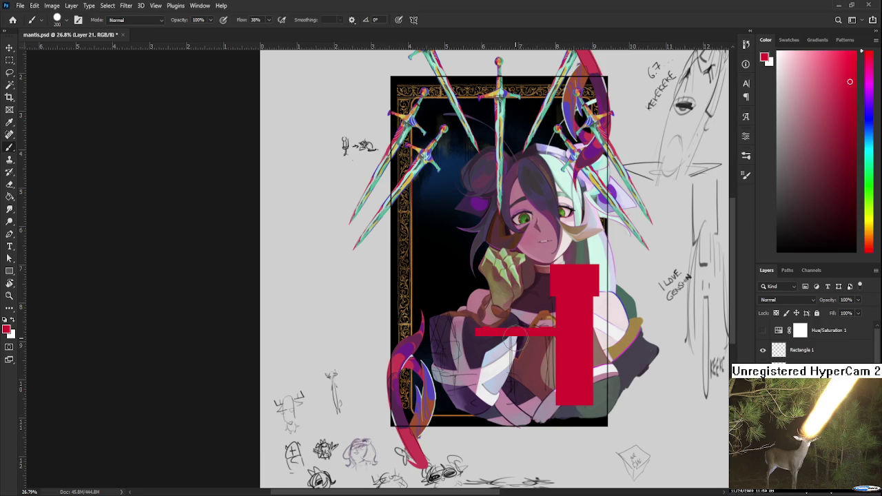
{"action": "key", "text": "m"}
Step: Select a thin vertical strip below the red bar, by marquee and then by colour
{"action": "left_click_drag", "start_coordinate": [512, 335], "coordinate": [522, 399]}
{"action": "key", "text": "g"}
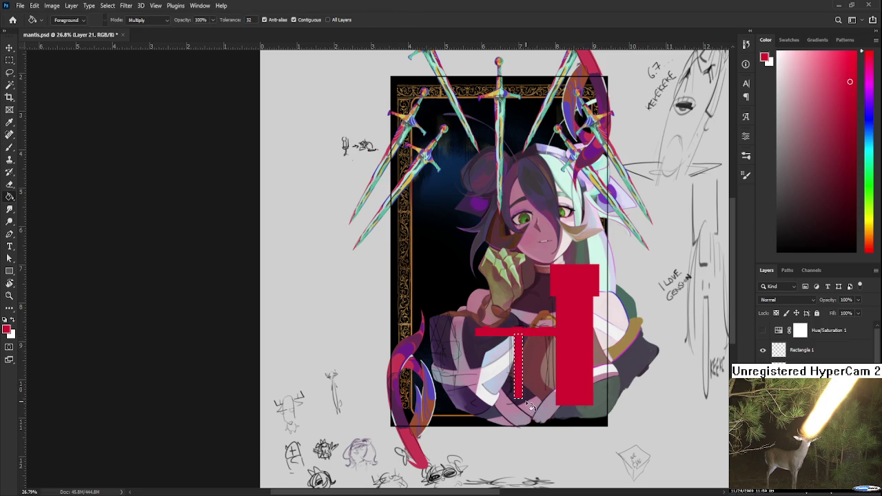
{"action": "key", "text": "m"}
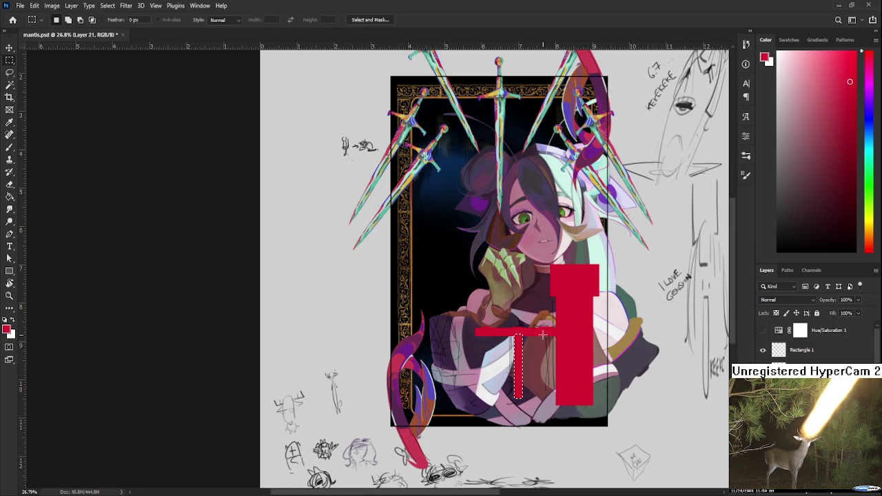
{"action": "key", "text": "g"}
{"action": "key", "text": "m"}
{"action": "key", "text": "w"}
{"action": "left_click", "coordinate": [544, 360]}
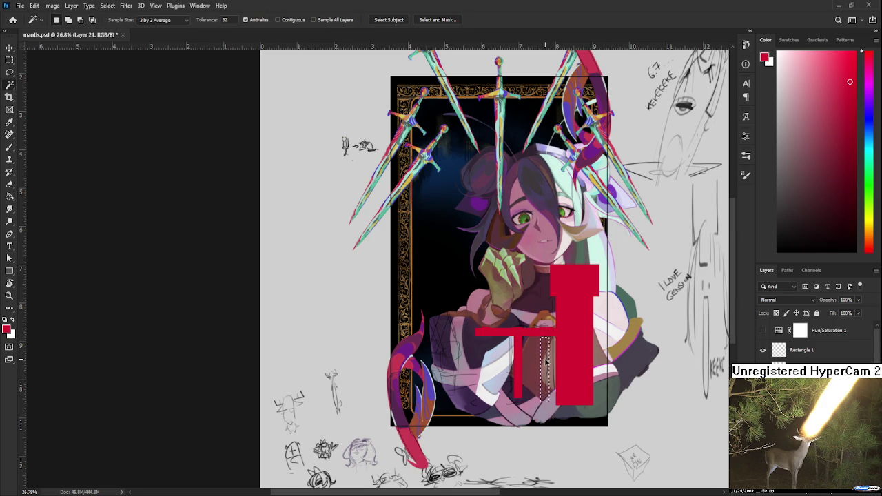
Step: Paint a thin solid red vertical leg down from the bar
{"action": "key", "text": "b"}
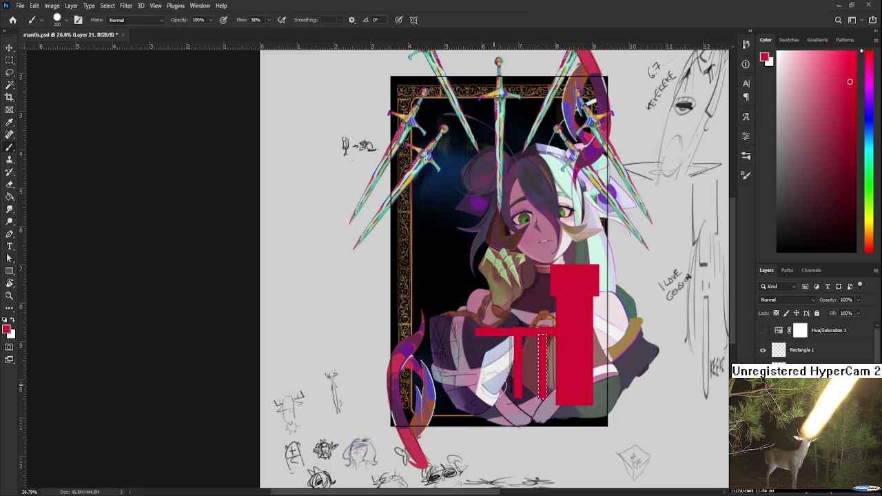
{"action": "key", "text": "m"}
{"action": "mouse_move", "coordinate": [477, 335]}
{"action": "left_mouse_down"}
{"action": "mouse_move", "coordinate": [495, 379]}
{"action": "mouse_move", "coordinate": [489, 403]}
{"action": "left_mouse_up"}
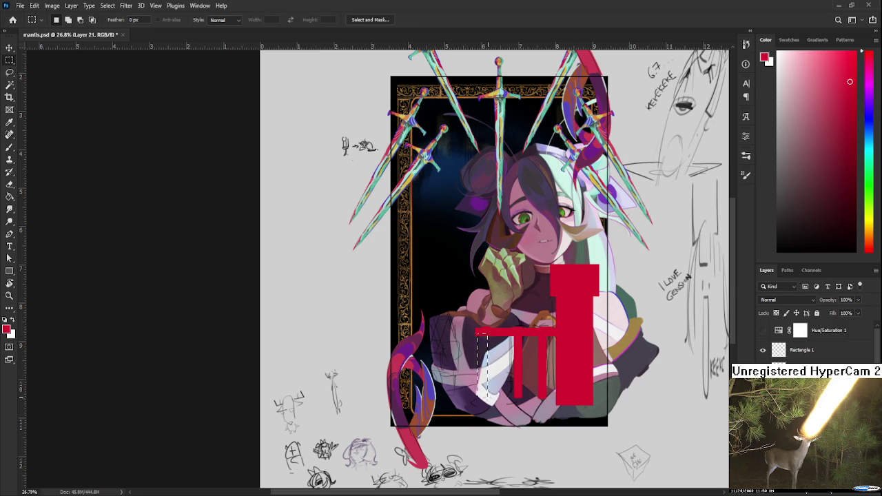
{"action": "key", "text": "b"}
{"action": "left_click_drag", "start_coordinate": [482, 323], "coordinate": [485, 413]}
Step: Select another small strip under the bar and reduce the brush size to 50
{"action": "key", "text": "m"}
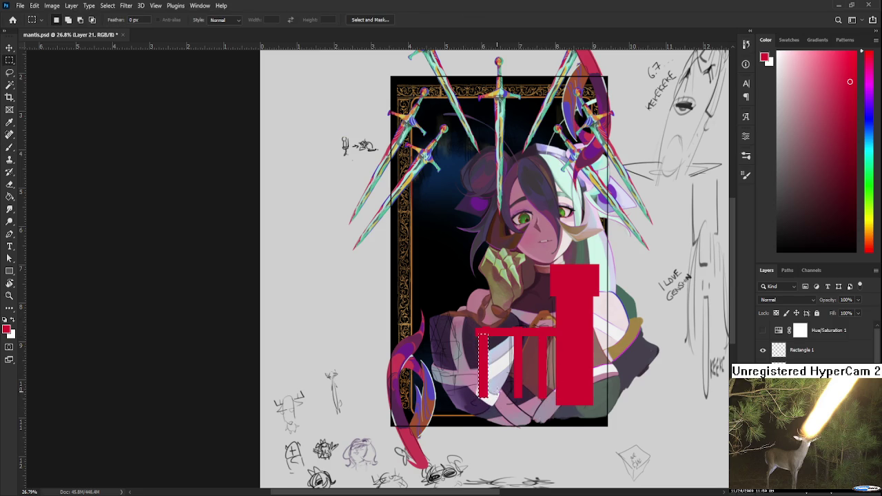
{"action": "mouse_move", "coordinate": [481, 360]}
{"action": "left_mouse_down"}
{"action": "mouse_move", "coordinate": [495, 393]}
{"action": "mouse_move", "coordinate": [486, 365]}
{"action": "left_mouse_up"}
{"action": "key", "text": "b"}
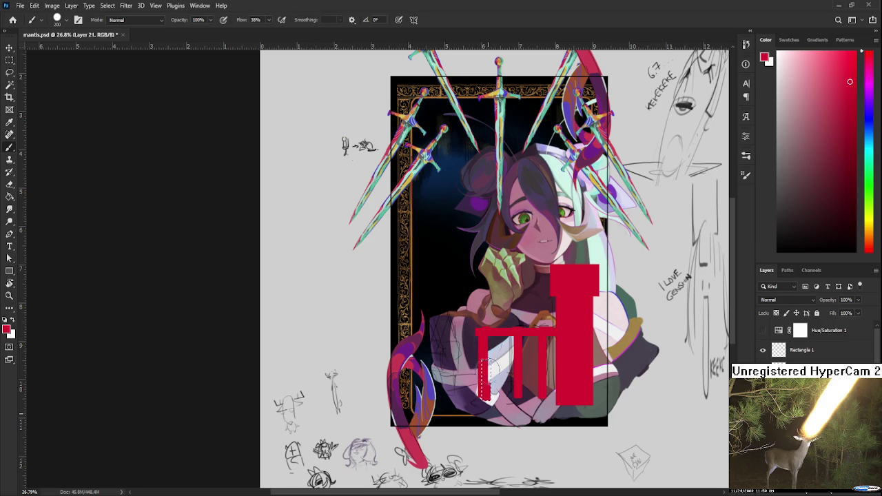
{"action": "key", "text": "l"}
{"action": "scroll", "coordinate": [493, 337], "scroll_direction": "up", "scroll_amount": 1}
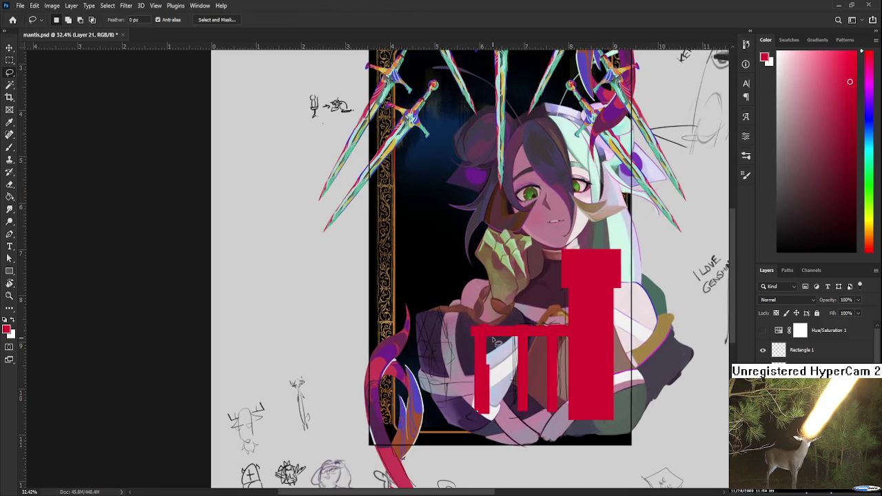
{"action": "key", "text": "b"}
{"action": "key", "text": "bracketright"}
{"action": "key", "text": "bracketright"}
{"action": "key", "text": "bracketright"}
{"action": "key", "text": "bracketleft"}
{"action": "key", "text": "bracketleft"}
{"action": "key", "text": "bracketleft"}
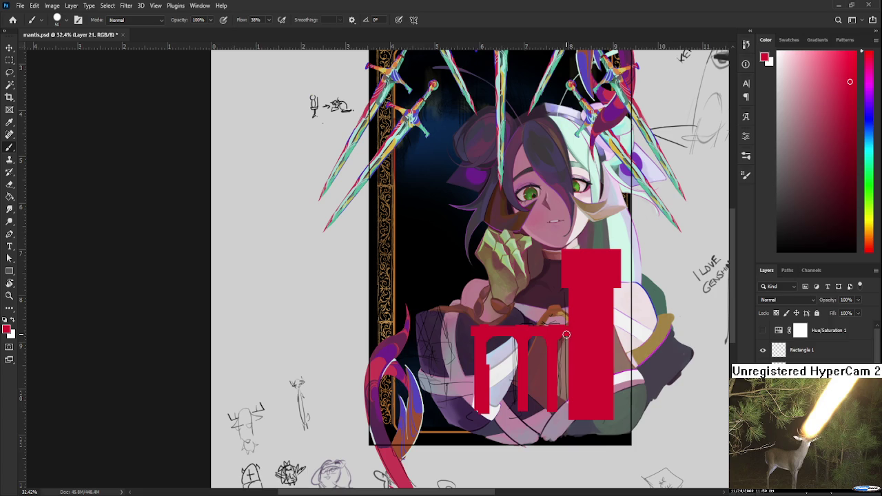
{"action": "scroll", "coordinate": [571, 411], "scroll_direction": "down", "scroll_amount": 1}
{"action": "scroll", "coordinate": [571, 410], "scroll_direction": "down", "scroll_amount": 1}
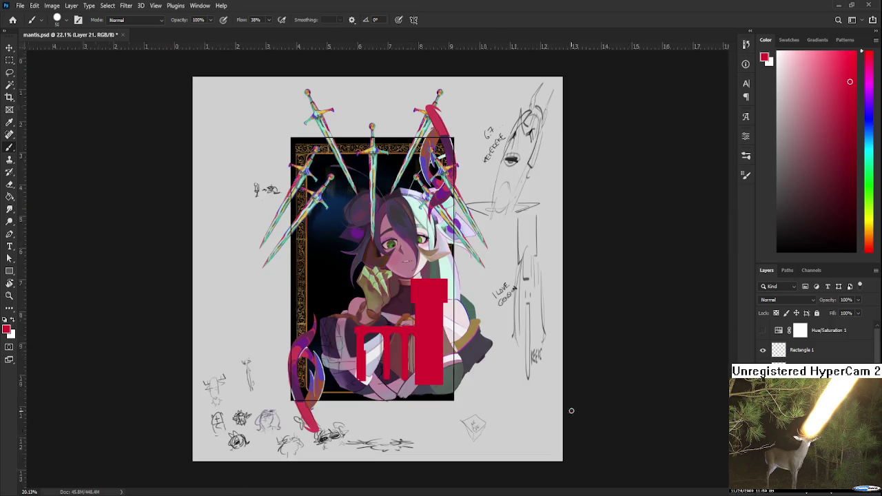
Step: Check and commit the red shape layer's transform while zooming out over the card
{"action": "scroll", "coordinate": [406, 350], "scroll_direction": "up", "scroll_amount": 1}
{"action": "left_click_drag", "start_coordinate": [406, 351], "coordinate": [480, 379]}
{"action": "scroll", "coordinate": [430, 377], "scroll_direction": "up", "scroll_amount": 1}
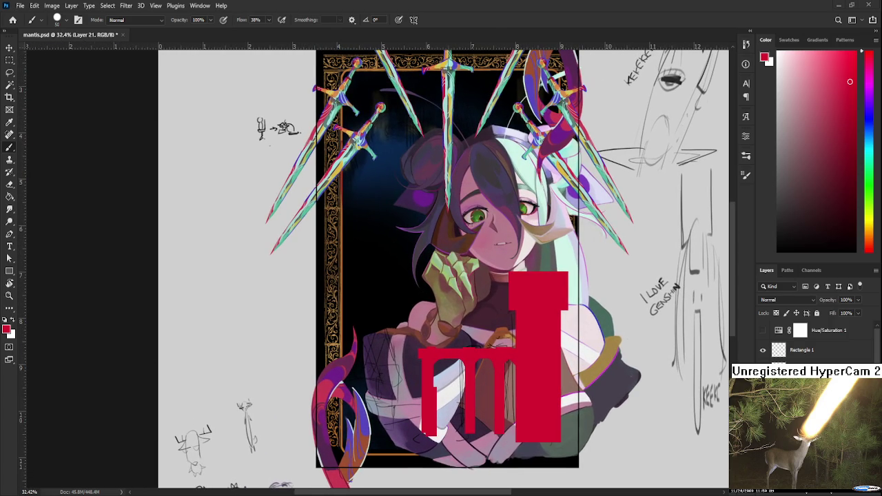
{"action": "scroll", "coordinate": [208, 299], "scroll_direction": "down", "scroll_amount": 1}
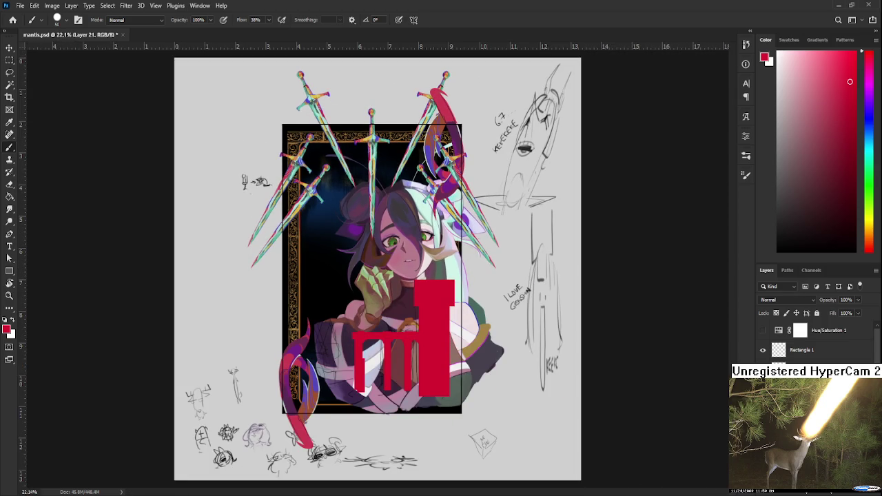
{"action": "key", "text": "ctrl+t"}
{"action": "key", "text": "ctrl+minus"}
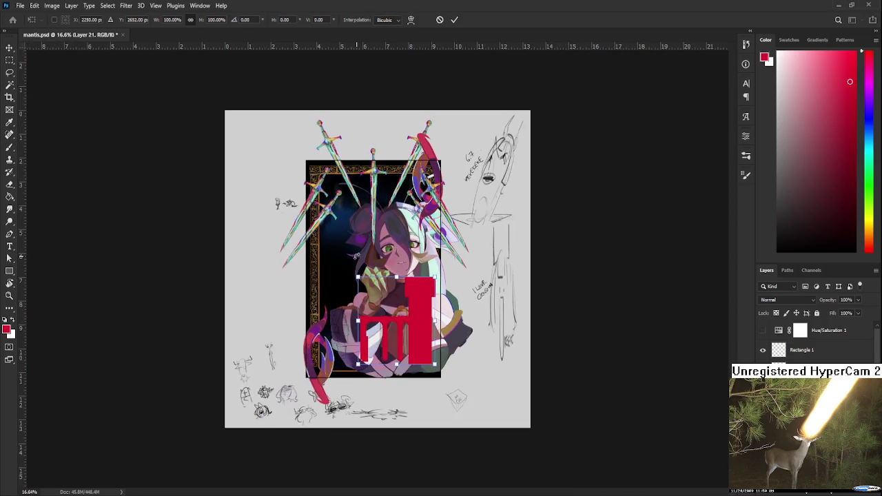
{"action": "scroll", "coordinate": [357, 256], "scroll_direction": "down", "scroll_amount": 1}
{"action": "key", "text": "Return"}
{"action": "key", "text": "alt+bracketleft"}
{"action": "key", "text": "ctrl+t"}
{"action": "key", "text": "ctrl+plus"}
Step: Commit the swords-and-frame layer's transform, then remove the red horn over the upper-right swords
{"action": "key", "text": "ctrl+plus"}
{"action": "key", "text": "Return"}
{"action": "key", "text": "alt+bracketleft"}
{"action": "key", "text": "ctrl+t"}
{"action": "key", "text": "ctrl+plus"}
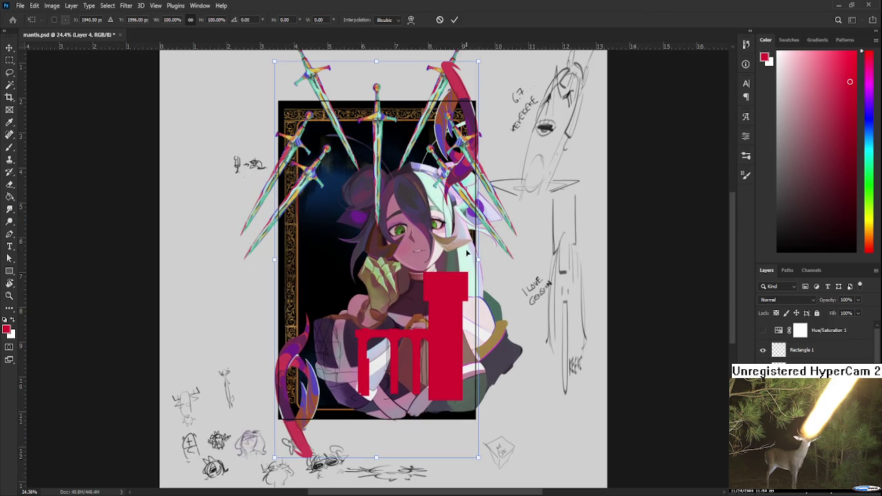
{"action": "key", "text": "Return"}
{"action": "key", "text": "l"}
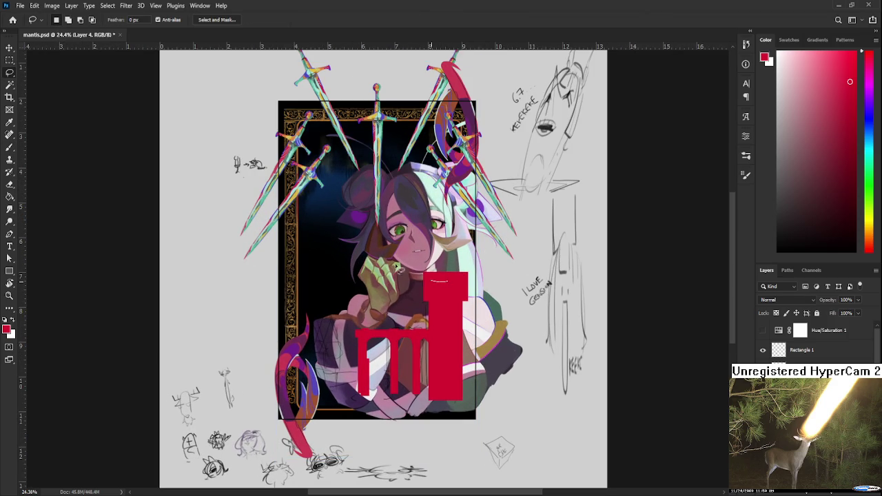
{"action": "key", "text": "ctrl+z"}
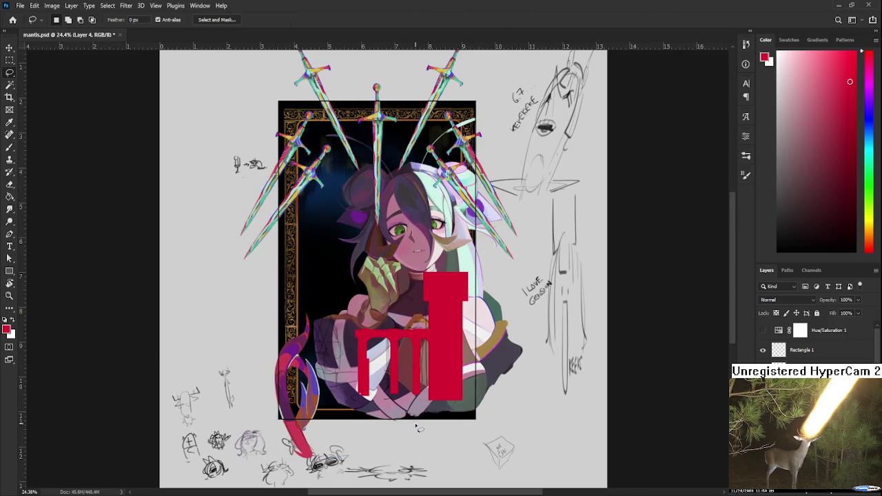
Step: Lasso the red tail, shrink it to about 74% and move it toward the frame
{"action": "left_click_drag", "start_coordinate": [418, 428], "coordinate": [442, 398]}
{"action": "left_click_drag", "start_coordinate": [377, 442], "coordinate": [390, 413]}
{"action": "key", "text": "ctrl+t"}
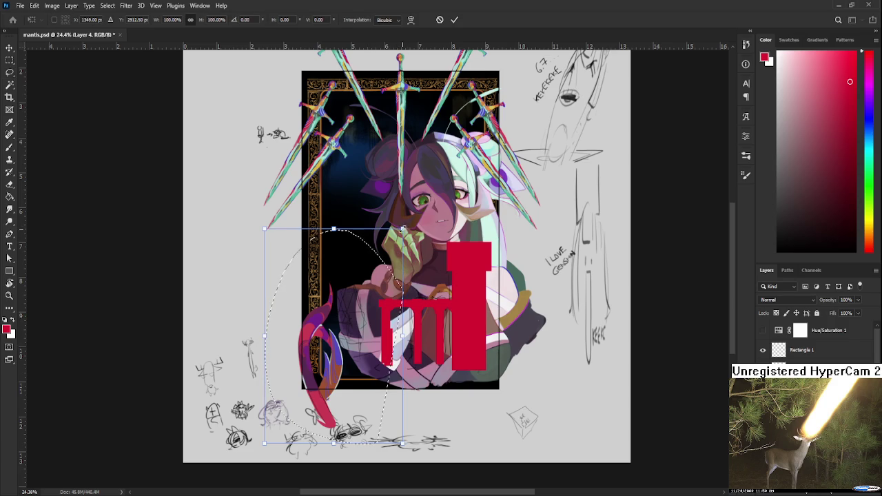
{"action": "left_click_drag", "start_coordinate": [402, 228], "coordinate": [367, 284]}
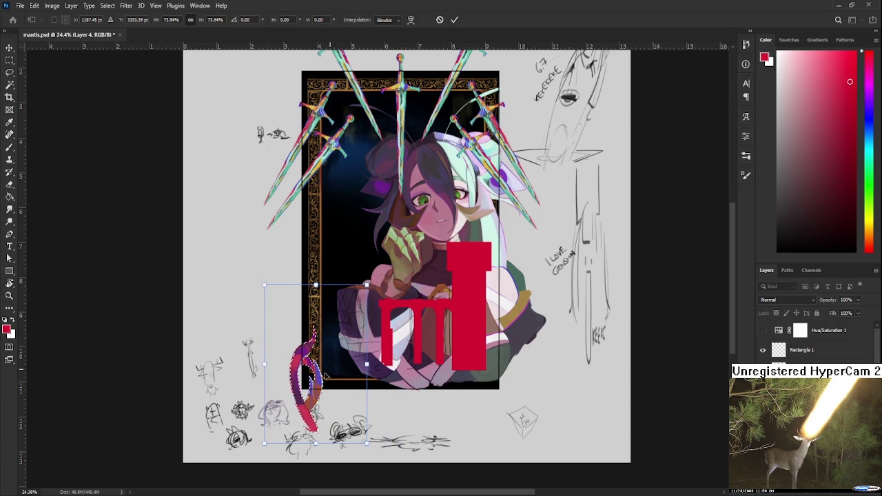
{"action": "left_click_drag", "start_coordinate": [325, 375], "coordinate": [334, 359]}
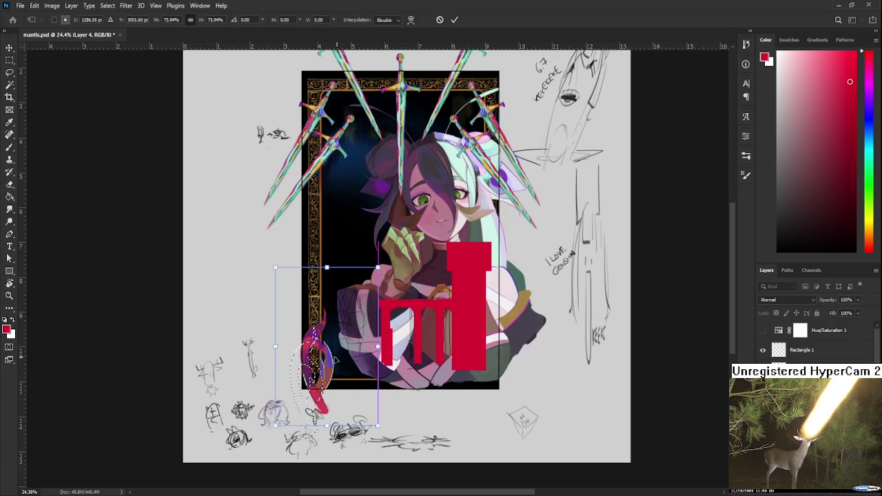
{"action": "left_click_drag", "start_coordinate": [336, 361], "coordinate": [338, 371]}
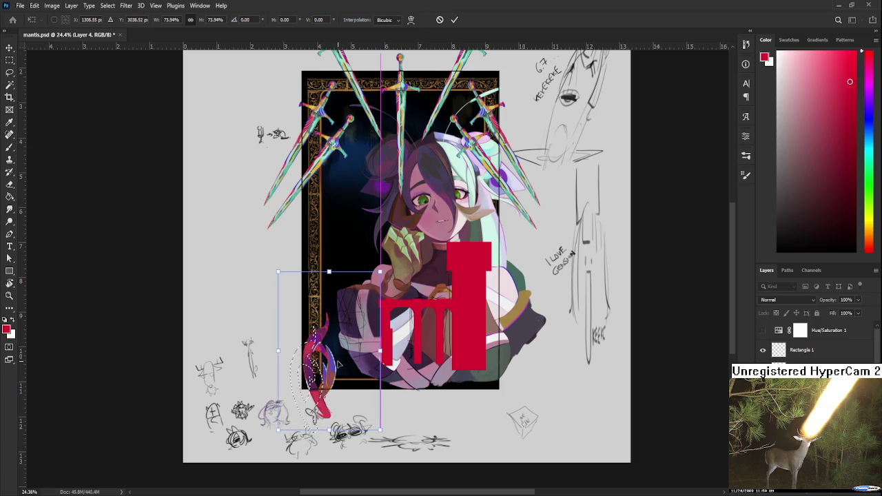
{"action": "scroll", "coordinate": [331, 372], "scroll_direction": "up", "scroll_amount": 3}
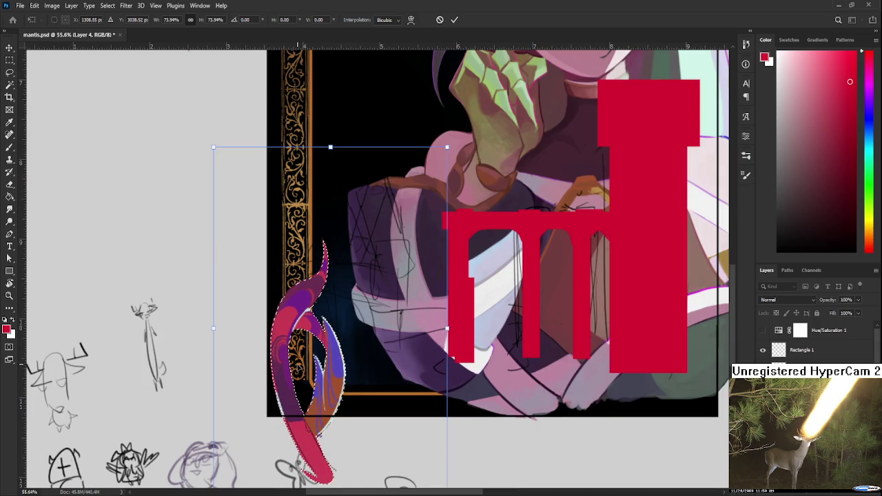
{"action": "left_click_drag", "start_coordinate": [334, 372], "coordinate": [334, 370]}
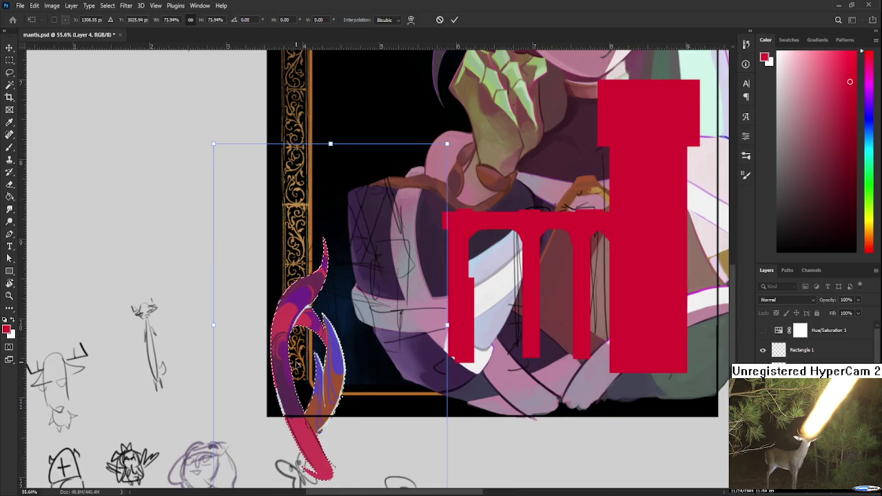
{"action": "key", "text": "Return"}
Step: Reselect the red curl and re-check its transform while inspecting the view
{"action": "key", "text": "l"}
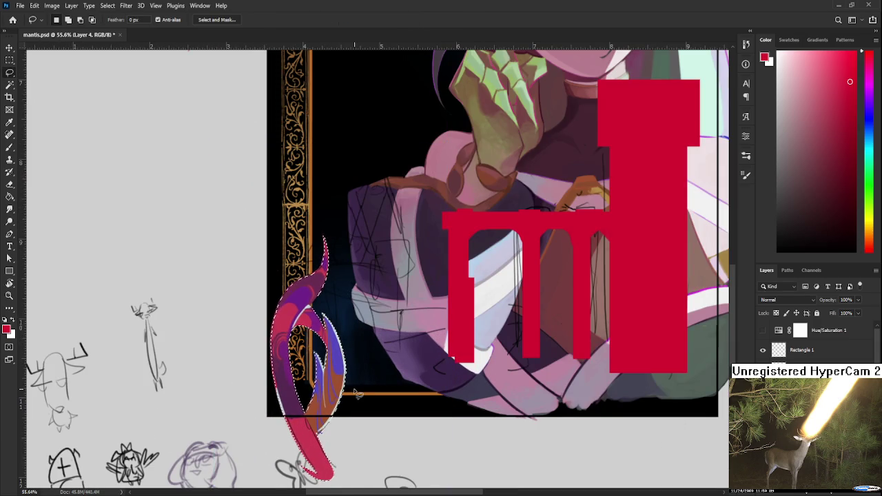
{"action": "scroll", "coordinate": [358, 395], "scroll_direction": "down", "scroll_amount": 1}
{"action": "scroll", "coordinate": [359, 395], "scroll_direction": "down", "scroll_amount": 1}
{"action": "key", "text": "ctrl+t"}
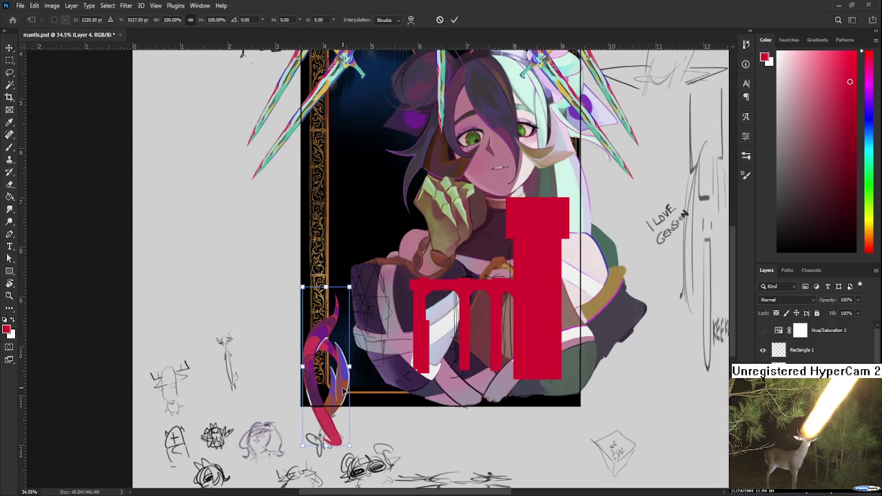
{"action": "key", "text": "Return"}
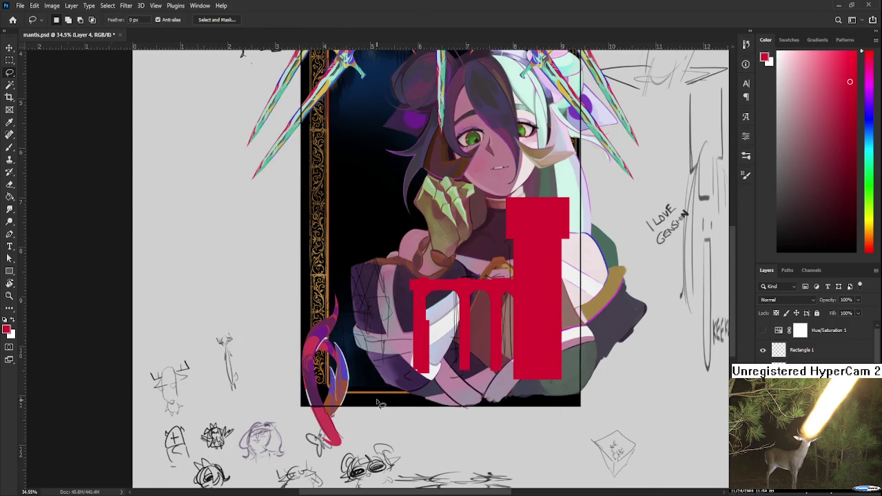
{"action": "scroll", "coordinate": [378, 403], "scroll_direction": "down", "scroll_amount": 1}
{"action": "scroll", "coordinate": [378, 403], "scroll_direction": "down", "scroll_amount": 1}
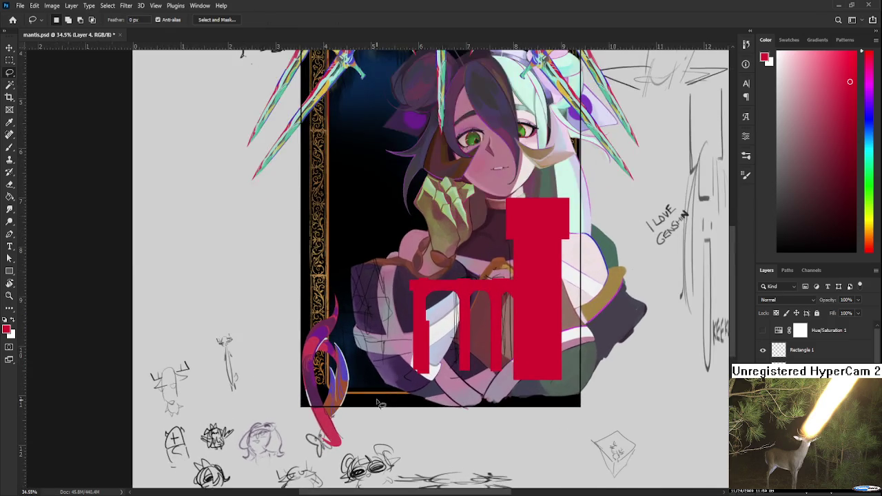
{"action": "scroll", "coordinate": [378, 404], "scroll_direction": "down", "scroll_amount": 1}
{"action": "scroll", "coordinate": [332, 384], "scroll_direction": "up", "scroll_amount": 1}
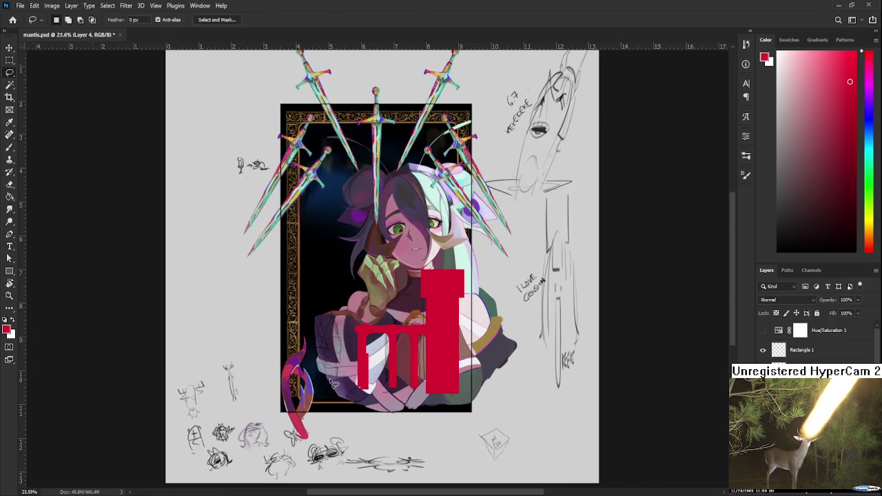
{"action": "scroll", "coordinate": [331, 383], "scroll_direction": "up", "scroll_amount": 3}
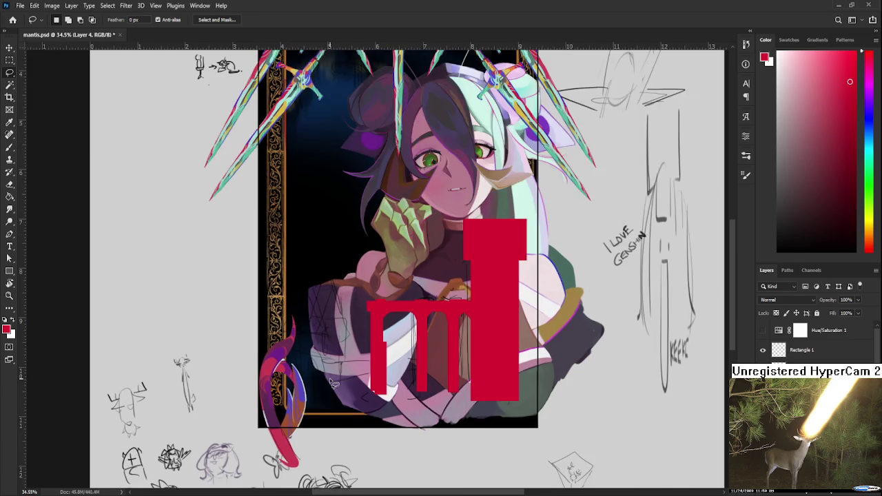
{"action": "scroll", "coordinate": [332, 383], "scroll_direction": "down", "scroll_amount": 2}
Step: Rotate the tail upright and tuck it against the frame's bottom-left corner
{"action": "key", "text": "ctrl+t"}
{"action": "mouse_move", "coordinate": [297, 378]}
{"action": "left_mouse_down"}
{"action": "mouse_move", "coordinate": [316, 357]}
{"action": "mouse_move", "coordinate": [289, 407]}
{"action": "left_mouse_up"}
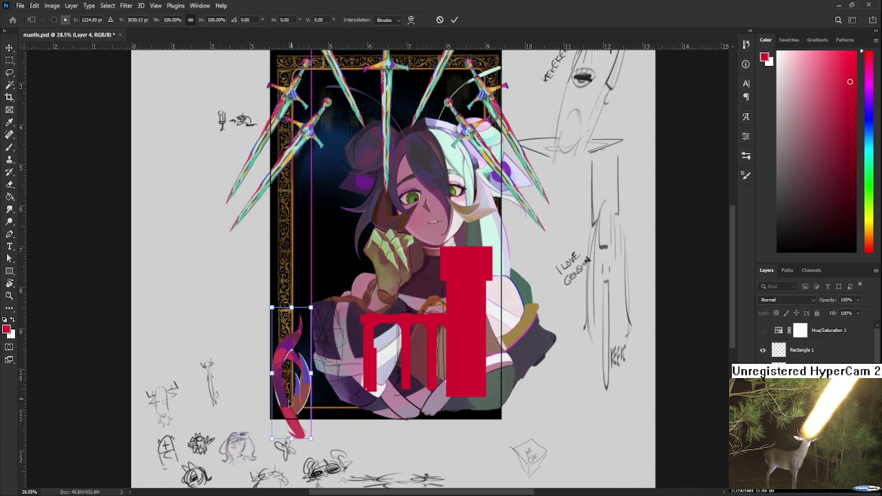
{"action": "mouse_move", "coordinate": [332, 452]}
{"action": "left_mouse_down"}
{"action": "mouse_move", "coordinate": [327, 421]}
{"action": "mouse_move", "coordinate": [295, 414]}
{"action": "mouse_move", "coordinate": [328, 445]}
{"action": "mouse_move", "coordinate": [292, 418]}
{"action": "left_mouse_up"}
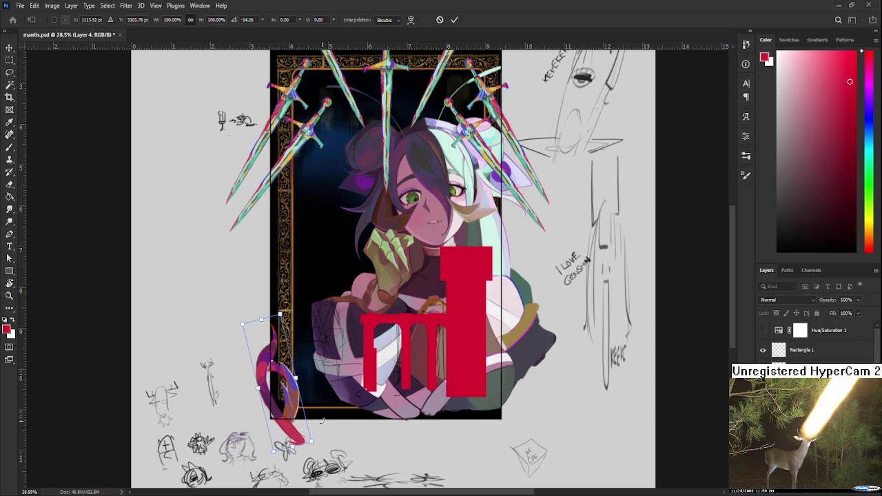
{"action": "left_click_drag", "start_coordinate": [321, 420], "coordinate": [337, 422]}
{"action": "key", "text": "Return"}
{"action": "key", "text": "l"}
{"action": "scroll", "coordinate": [344, 413], "scroll_direction": "up", "scroll_amount": 3}
{"action": "scroll", "coordinate": [383, 385], "scroll_direction": "up", "scroll_amount": 3}
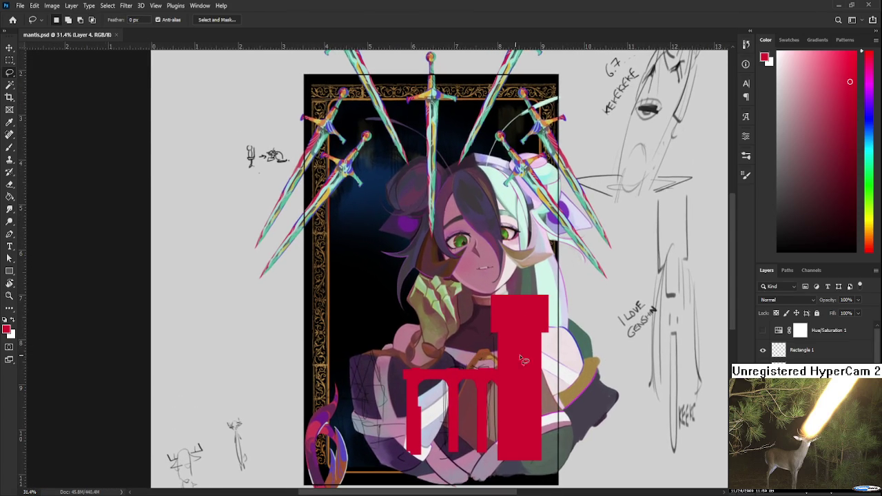
Step: Brush-letter 'DINNER' with 'EAT' below it in black on the left margin
{"action": "left_click", "coordinate": [781, 252]}
{"action": "key", "text": "b"}
{"action": "left_click_drag", "start_coordinate": [413, 276], "coordinate": [480, 268]}
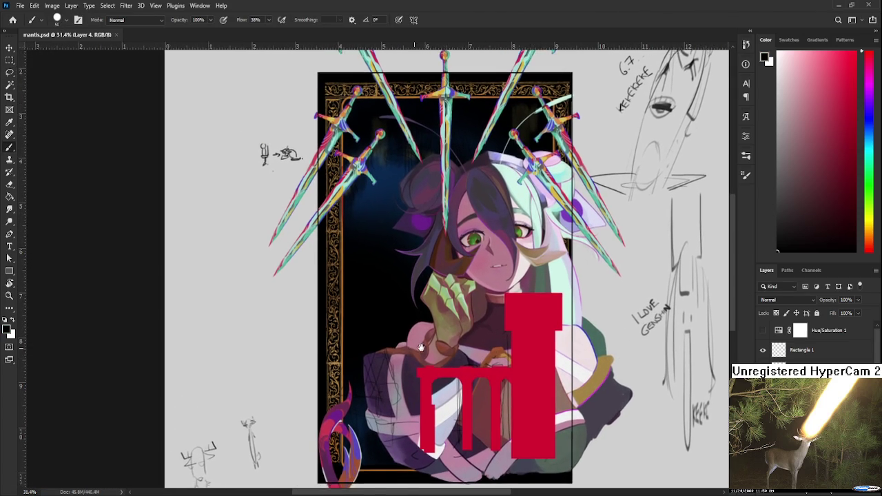
{"action": "mouse_move", "coordinate": [255, 323]}
{"action": "left_mouse_down"}
{"action": "mouse_move", "coordinate": [264, 352]}
{"action": "mouse_move", "coordinate": [283, 346]}
{"action": "mouse_move", "coordinate": [361, 285]}
{"action": "left_mouse_up"}
{"action": "mouse_move", "coordinate": [296, 347]}
{"action": "left_mouse_down"}
{"action": "mouse_move", "coordinate": [286, 378]}
{"action": "mouse_move", "coordinate": [304, 343]}
{"action": "left_mouse_up"}
{"action": "left_click_drag", "start_coordinate": [289, 376], "coordinate": [307, 370]}
{"action": "mouse_move", "coordinate": [307, 366]}
{"action": "left_mouse_down"}
{"action": "mouse_move", "coordinate": [318, 341]}
{"action": "mouse_move", "coordinate": [327, 360]}
{"action": "left_mouse_up"}
{"action": "mouse_move", "coordinate": [336, 359]}
{"action": "left_mouse_down"}
{"action": "mouse_move", "coordinate": [339, 337]}
{"action": "mouse_move", "coordinate": [351, 330]}
{"action": "left_mouse_up"}
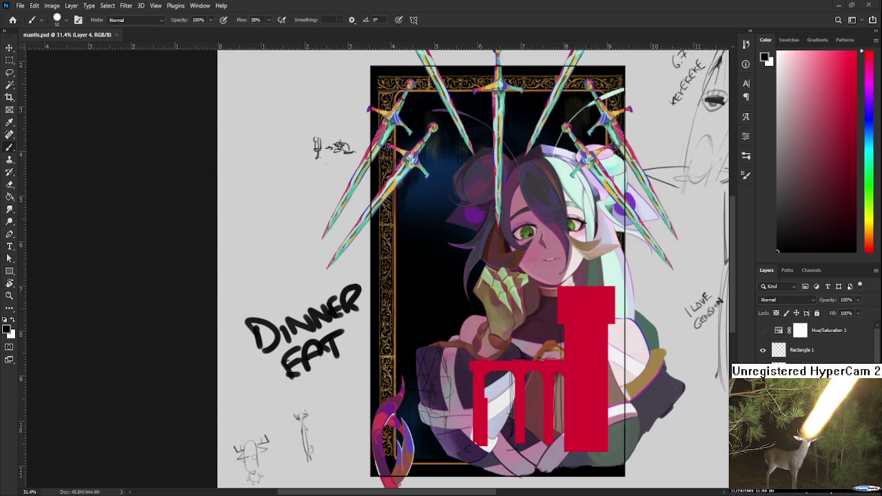
Step: Lasso and delete the Dinner EAT lettering left of the portrait, then return to Home
{"action": "key", "text": "l"}
{"action": "left_click_drag", "start_coordinate": [339, 389], "coordinate": [360, 275]}
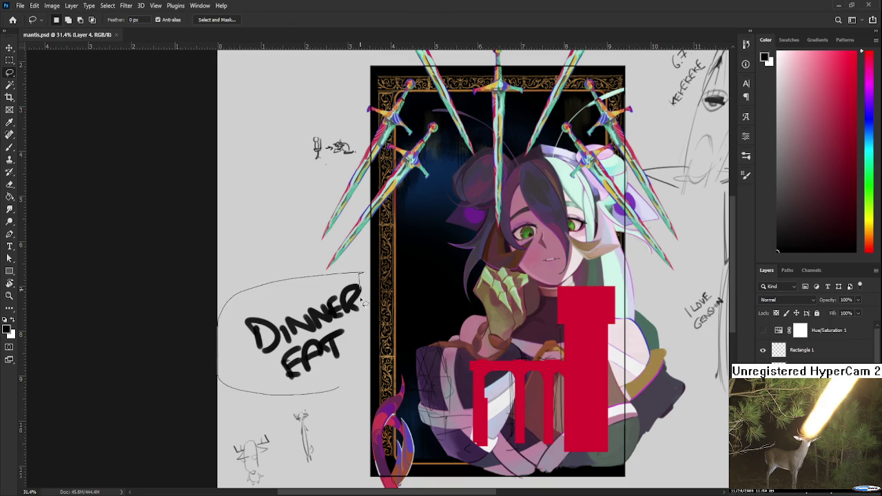
{"action": "left_click_drag", "start_coordinate": [360, 274], "coordinate": [357, 379]}
{"action": "key", "text": "Delete"}
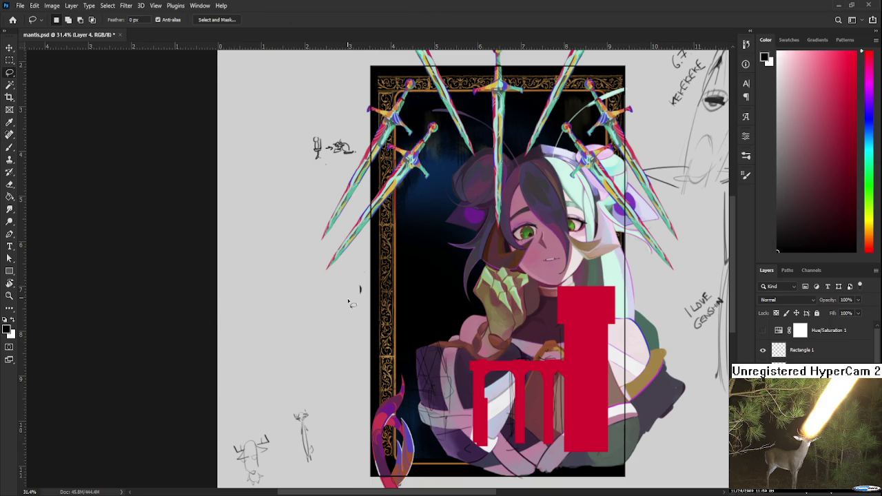
{"action": "scroll", "coordinate": [352, 331], "scroll_direction": "down", "scroll_amount": 1}
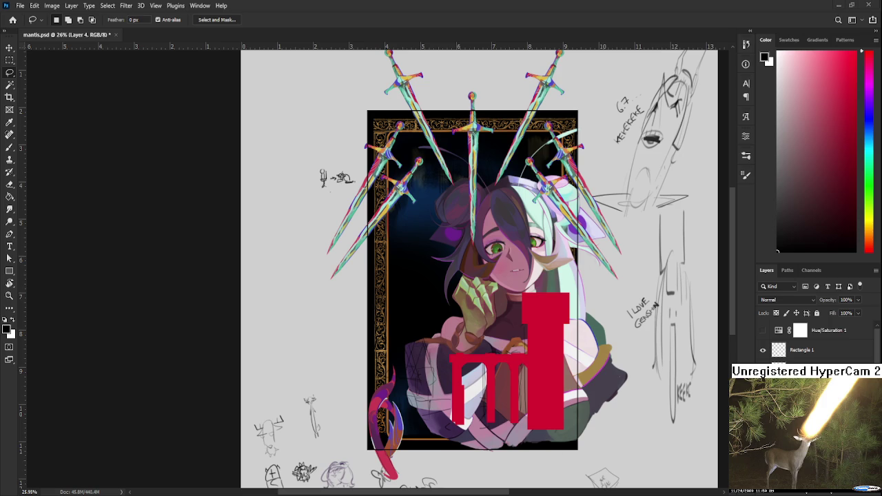
{"action": "left_click", "coordinate": [12, 20]}
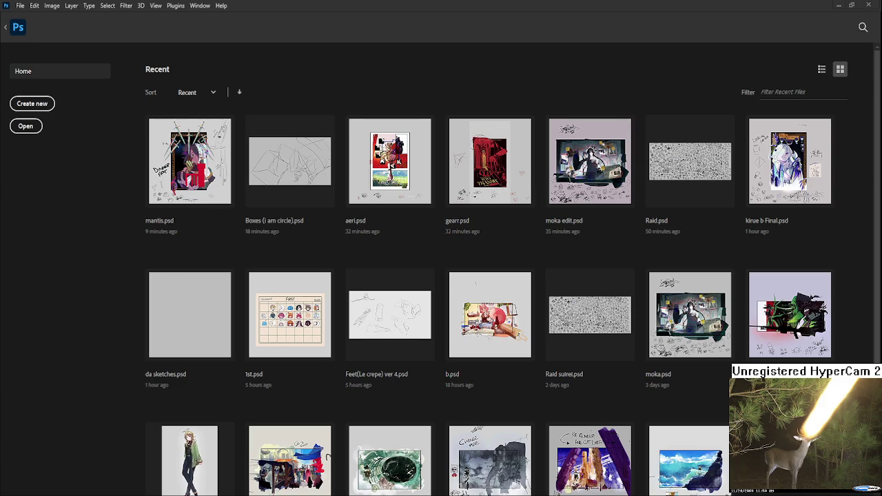
Step: Open Raid suirei.psd from the Recent files grid
{"action": "left_click", "coordinate": [579, 315]}
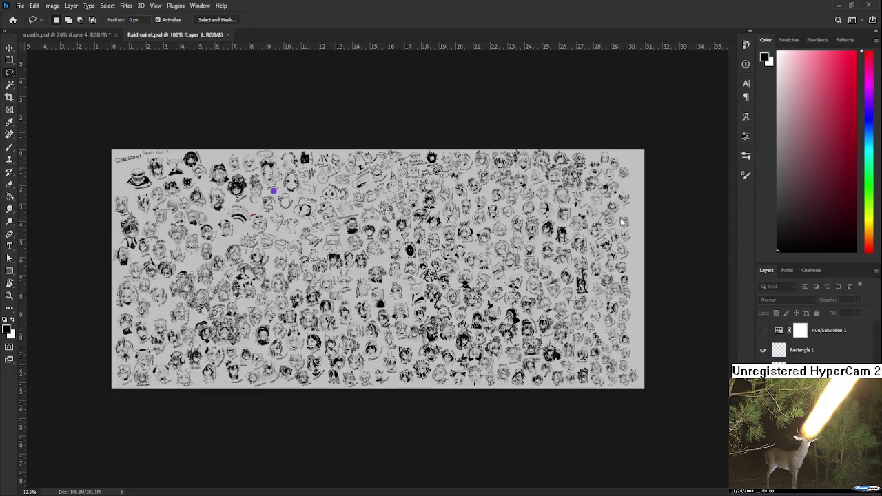
{"action": "scroll", "coordinate": [511, 308], "scroll_direction": "up", "scroll_amount": 3, "text": "alt"}
{"action": "scroll", "coordinate": [470, 282], "scroll_direction": "up", "scroll_amount": 3, "text": "alt"}
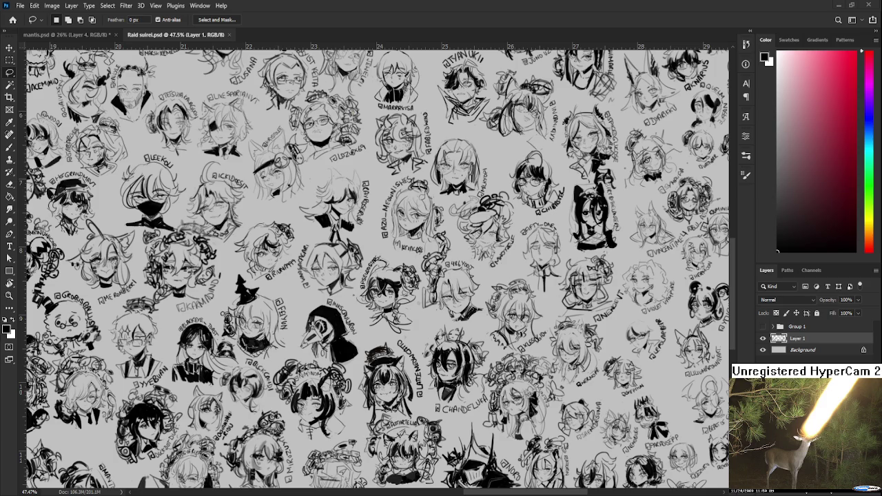
Step: Scroll up and down through the sheet of sketched character heads
{"action": "scroll", "coordinate": [473, 316], "scroll_direction": "down", "scroll_amount": 1}
{"action": "scroll", "coordinate": [510, 282], "scroll_direction": "down", "scroll_amount": 1}
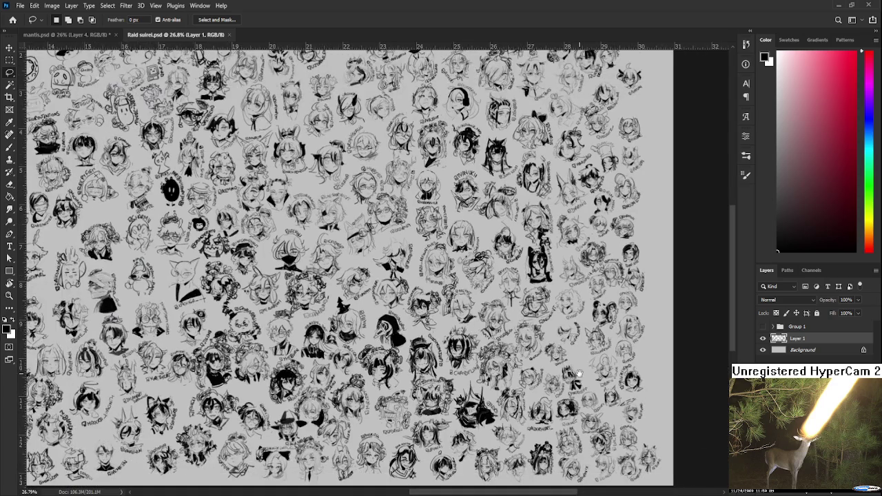
{"action": "scroll", "coordinate": [571, 233], "scroll_direction": "down", "scroll_amount": 1}
{"action": "scroll", "coordinate": [577, 288], "scroll_direction": "up", "scroll_amount": 1}
{"action": "scroll", "coordinate": [557, 220], "scroll_direction": "up", "scroll_amount": 1}
{"action": "scroll", "coordinate": [550, 276], "scroll_direction": "up", "scroll_amount": 2}
{"action": "scroll", "coordinate": [620, 144], "scroll_direction": "down", "scroll_amount": 1}
{"action": "scroll", "coordinate": [661, 186], "scroll_direction": "up", "scroll_amount": 1}
{"action": "scroll", "coordinate": [662, 228], "scroll_direction": "up", "scroll_amount": 1}
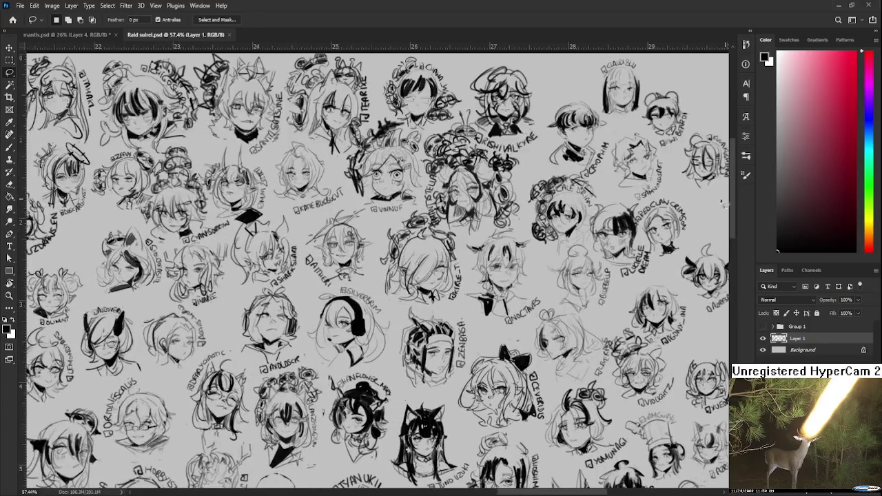
{"action": "scroll", "coordinate": [620, 289], "scroll_direction": "down", "scroll_amount": 3}
{"action": "scroll", "coordinate": [565, 331], "scroll_direction": "down", "scroll_amount": 2}
{"action": "scroll", "coordinate": [524, 359], "scroll_direction": "down", "scroll_amount": 2}
{"action": "scroll", "coordinate": [518, 365], "scroll_direction": "down", "scroll_amount": 2}
{"action": "scroll", "coordinate": [522, 348], "scroll_direction": "down", "scroll_amount": 2}
{"action": "scroll", "coordinate": [526, 327], "scroll_direction": "down", "scroll_amount": 2}
{"action": "scroll", "coordinate": [532, 307], "scroll_direction": "down", "scroll_amount": 1}
{"action": "scroll", "coordinate": [532, 307], "scroll_direction": "down", "scroll_amount": 2}
{"action": "scroll", "coordinate": [517, 279], "scroll_direction": "down", "scroll_amount": 1}
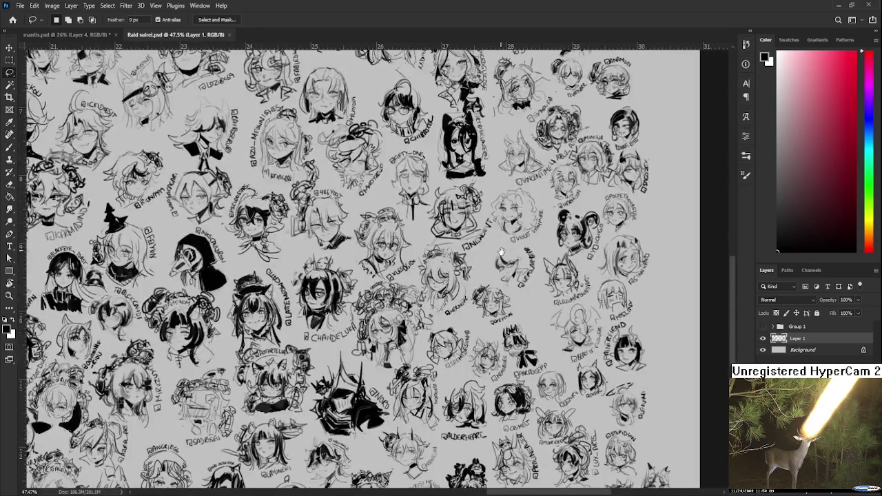
{"action": "scroll", "coordinate": [501, 253], "scroll_direction": "down", "scroll_amount": 1}
{"action": "scroll", "coordinate": [492, 260], "scroll_direction": "down", "scroll_amount": 1}
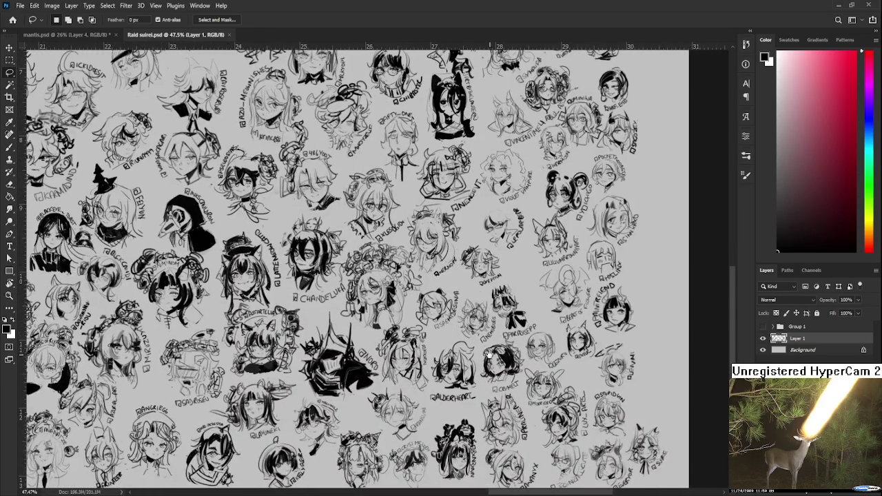
Step: Pan across the sketch sheet from its bottom edge to the top and lower sketches
{"action": "left_click_drag", "start_coordinate": [488, 353], "coordinate": [493, 276]}
{"action": "scroll", "coordinate": [508, 297], "scroll_direction": "up", "scroll_amount": 2}
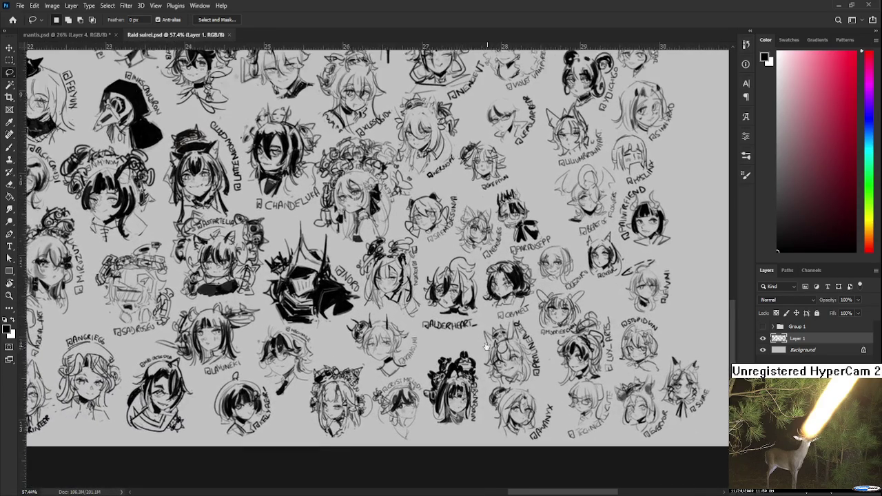
{"action": "left_click_drag", "start_coordinate": [486, 345], "coordinate": [457, 300]}
{"action": "scroll", "coordinate": [451, 297], "scroll_direction": "down", "scroll_amount": 1}
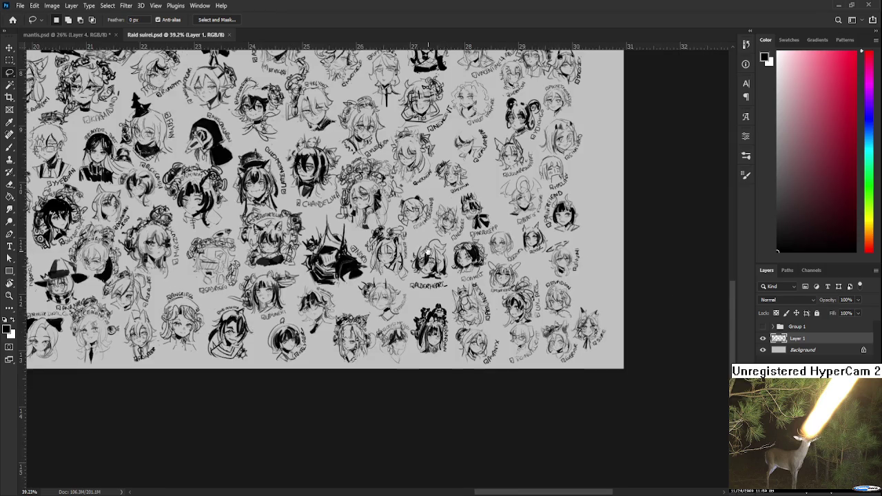
{"action": "scroll", "coordinate": [440, 316], "scroll_direction": "up", "scroll_amount": 1}
{"action": "scroll", "coordinate": [436, 334], "scroll_direction": "up", "scroll_amount": 1}
{"action": "scroll", "coordinate": [438, 337], "scroll_direction": "down", "scroll_amount": 1}
{"action": "scroll", "coordinate": [442, 345], "scroll_direction": "down", "scroll_amount": 3}
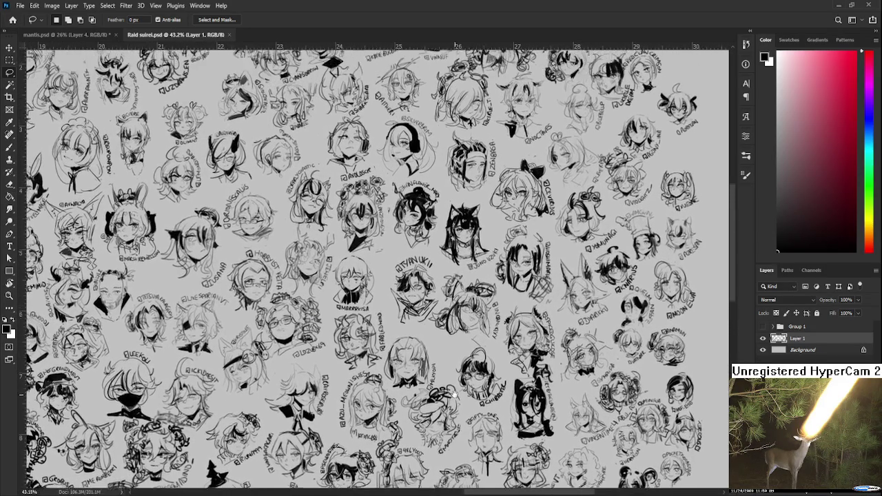
{"action": "mouse_move", "coordinate": [447, 352]}
{"action": "left_mouse_down"}
{"action": "mouse_move", "coordinate": [458, 413]}
{"action": "mouse_move", "coordinate": [454, 492]}
{"action": "left_mouse_up"}
{"action": "mouse_move", "coordinate": [490, 351]}
{"action": "left_mouse_down"}
{"action": "mouse_move", "coordinate": [487, 433]}
{"action": "mouse_move", "coordinate": [423, 418]}
{"action": "mouse_move", "coordinate": [373, 349]}
{"action": "left_mouse_up"}
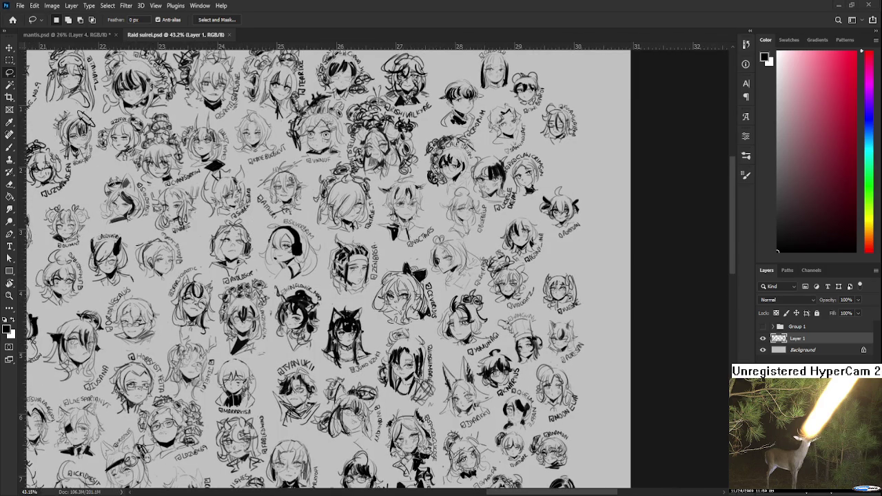
{"action": "scroll", "coordinate": [379, 365], "scroll_direction": "down", "scroll_amount": 2}
{"action": "mouse_move", "coordinate": [378, 366]}
{"action": "left_mouse_down"}
{"action": "mouse_move", "coordinate": [484, 303]}
{"action": "mouse_move", "coordinate": [480, 261]}
{"action": "left_mouse_up"}
{"action": "mouse_move", "coordinate": [480, 321]}
{"action": "left_mouse_down"}
{"action": "mouse_move", "coordinate": [495, 277]}
{"action": "mouse_move", "coordinate": [474, 344]}
{"action": "mouse_move", "coordinate": [503, 327]}
{"action": "mouse_move", "coordinate": [583, 395]}
{"action": "mouse_move", "coordinate": [599, 368]}
{"action": "left_mouse_up"}
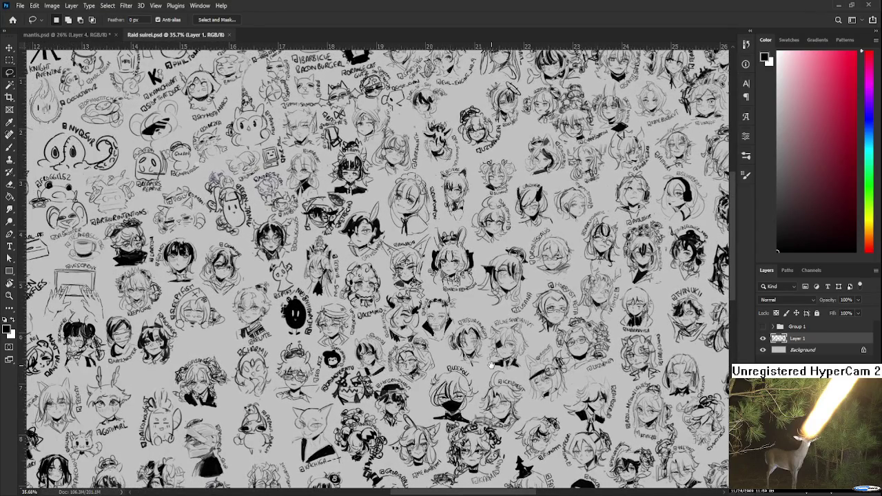
{"action": "left_click_drag", "start_coordinate": [491, 364], "coordinate": [510, 365]}
{"action": "scroll", "coordinate": [603, 370], "scroll_direction": "down", "scroll_amount": 2}
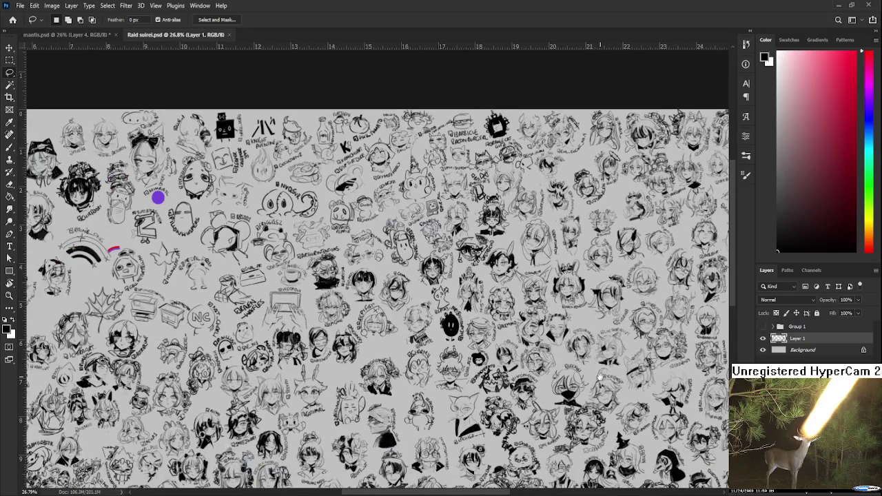
{"action": "left_click_drag", "start_coordinate": [601, 376], "coordinate": [503, 295]}
{"action": "scroll", "coordinate": [503, 294], "scroll_direction": "up", "scroll_amount": 1}
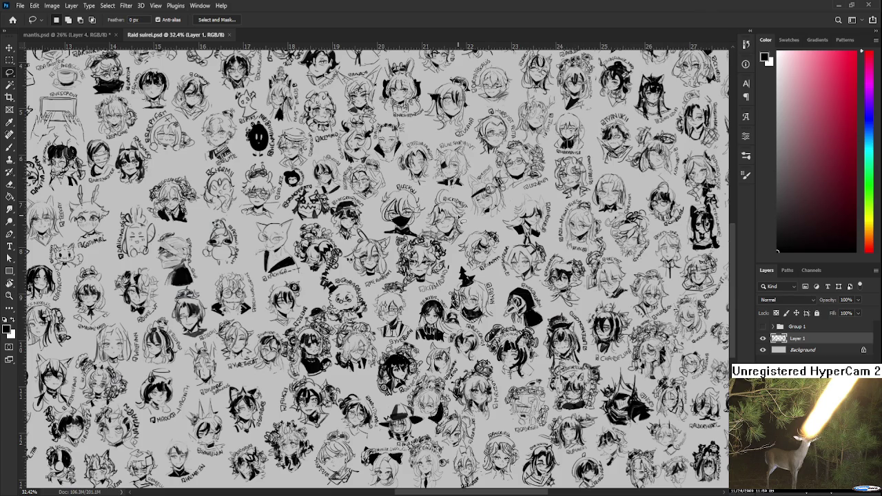
{"action": "scroll", "coordinate": [460, 219], "scroll_direction": "down", "scroll_amount": 2}
{"action": "scroll", "coordinate": [413, 337], "scroll_direction": "up", "scroll_amount": 2}
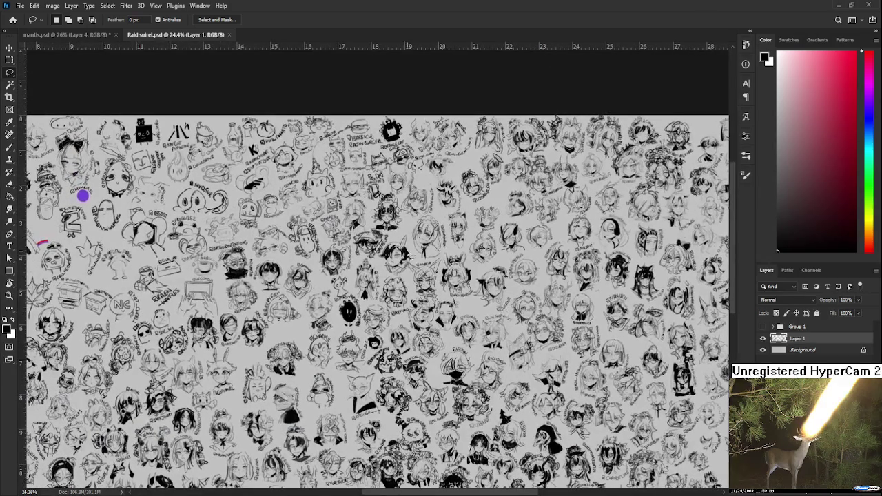
{"action": "mouse_move", "coordinate": [328, 418]}
{"action": "left_mouse_down"}
{"action": "mouse_move", "coordinate": [564, 310]}
{"action": "mouse_move", "coordinate": [458, 367]}
{"action": "left_mouse_up"}
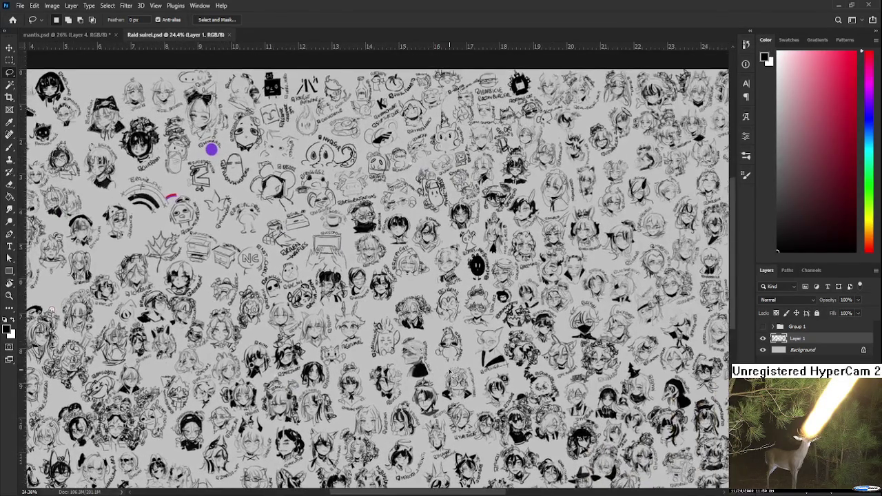
{"action": "scroll", "coordinate": [592, 286], "scroll_direction": "up", "scroll_amount": 2}
{"action": "left_click_drag", "start_coordinate": [603, 281], "coordinate": [458, 320]}
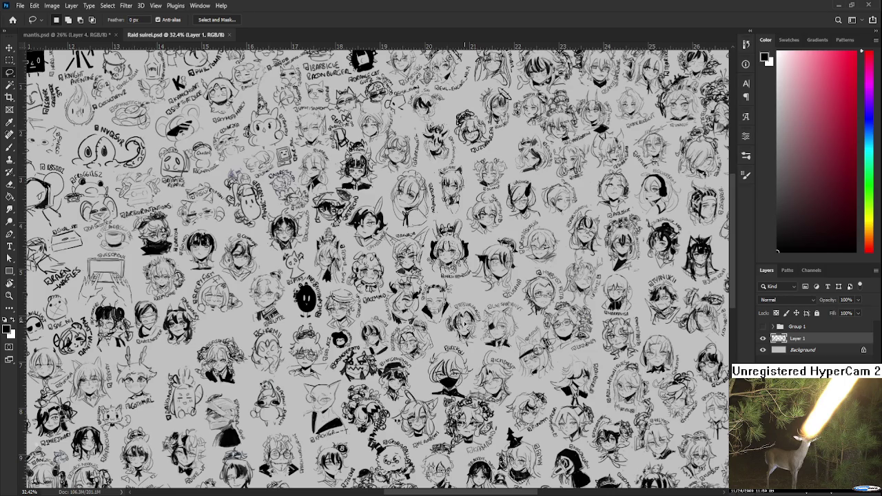
{"action": "scroll", "coordinate": [614, 285], "scroll_direction": "up", "scroll_amount": 2}
{"action": "left_click_drag", "start_coordinate": [614, 285], "coordinate": [528, 195]}
{"action": "scroll", "coordinate": [544, 344], "scroll_direction": "down", "scroll_amount": 1}
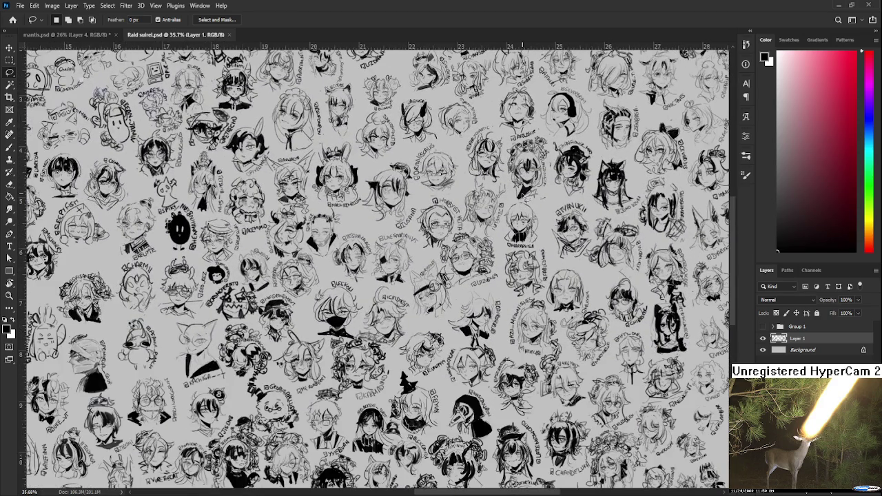
{"action": "scroll", "coordinate": [540, 360], "scroll_direction": "up", "scroll_amount": 1}
{"action": "left_click_drag", "start_coordinate": [539, 360], "coordinate": [473, 317]}
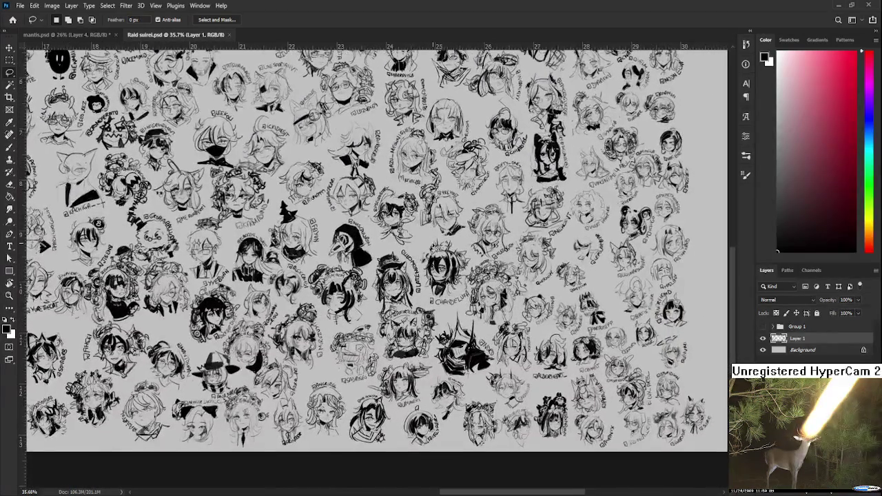
{"action": "scroll", "coordinate": [480, 336], "scroll_direction": "down", "scroll_amount": 1}
{"action": "scroll", "coordinate": [480, 336], "scroll_direction": "up", "scroll_amount": 1}
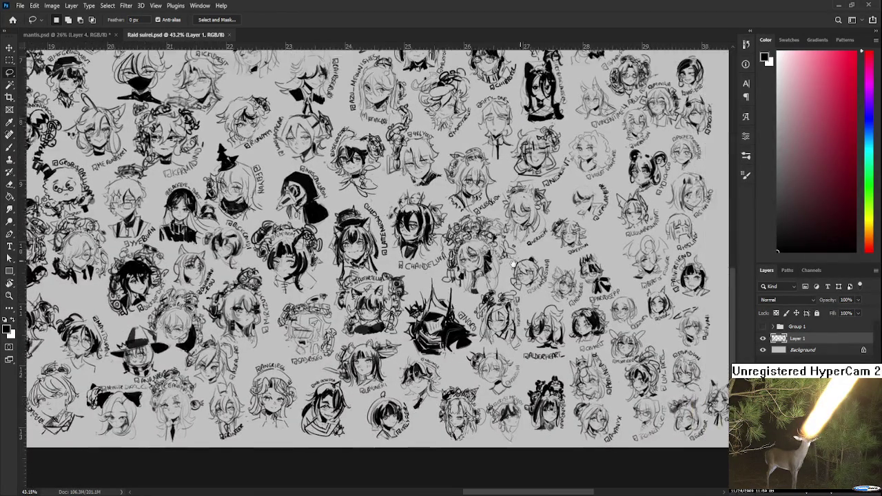
{"action": "mouse_move", "coordinate": [545, 299]}
{"action": "left_mouse_down"}
{"action": "mouse_move", "coordinate": [491, 283]}
{"action": "mouse_move", "coordinate": [469, 342]}
{"action": "mouse_move", "coordinate": [468, 324]}
{"action": "left_mouse_up"}
{"action": "scroll", "coordinate": [491, 284], "scroll_direction": "down", "scroll_amount": 1}
{"action": "scroll", "coordinate": [491, 283], "scroll_direction": "up", "scroll_amount": 1}
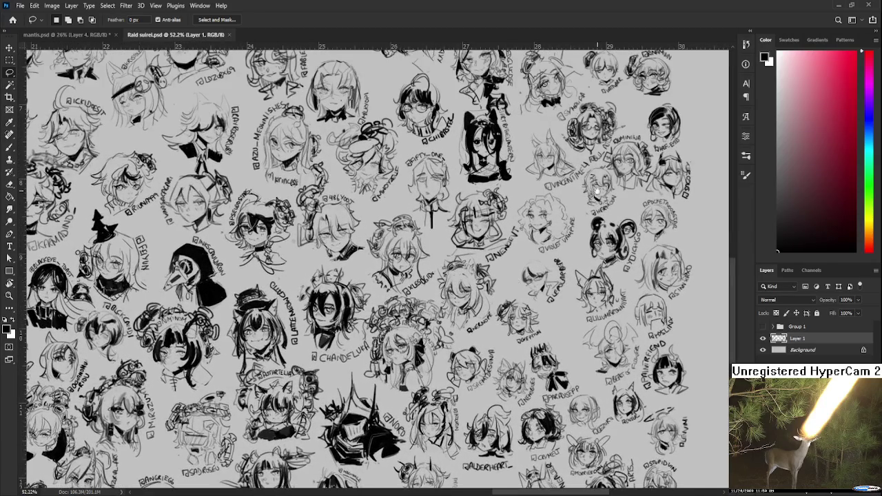
{"action": "scroll", "coordinate": [644, 238], "scroll_direction": "up", "scroll_amount": 1}
{"action": "left_click_drag", "start_coordinate": [644, 238], "coordinate": [574, 393]}
{"action": "scroll", "coordinate": [574, 394], "scroll_direction": "up", "scroll_amount": 2}
{"action": "scroll", "coordinate": [565, 400], "scroll_direction": "up", "scroll_amount": 1}
{"action": "scroll", "coordinate": [551, 407], "scroll_direction": "up", "scroll_amount": 2}
{"action": "scroll", "coordinate": [542, 413], "scroll_direction": "up", "scroll_amount": 2}
{"action": "scroll", "coordinate": [543, 414], "scroll_direction": "up", "scroll_amount": 2}
{"action": "scroll", "coordinate": [524, 379], "scroll_direction": "up", "scroll_amount": 1}
{"action": "scroll", "coordinate": [506, 349], "scroll_direction": "up", "scroll_amount": 1}
{"action": "left_click_drag", "start_coordinate": [506, 349], "coordinate": [563, 413]}
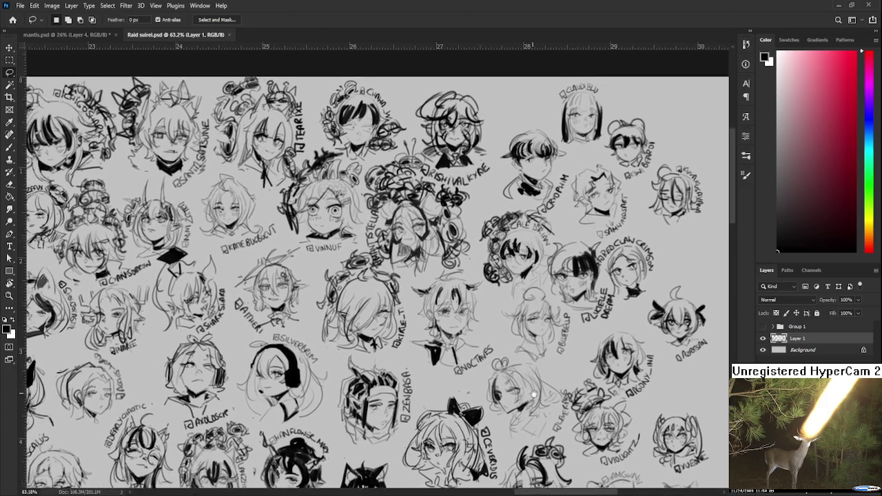
{"action": "scroll", "coordinate": [558, 393], "scroll_direction": "down", "scroll_amount": 2}
{"action": "scroll", "coordinate": [551, 358], "scroll_direction": "down", "scroll_amount": 1}
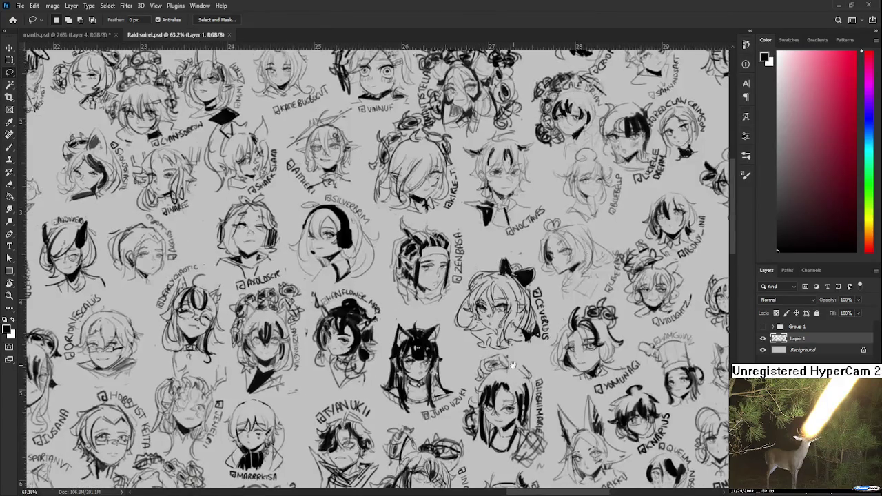
{"action": "scroll", "coordinate": [540, 317], "scroll_direction": "down", "scroll_amount": 2}
{"action": "scroll", "coordinate": [452, 278], "scroll_direction": "up", "scroll_amount": 5}
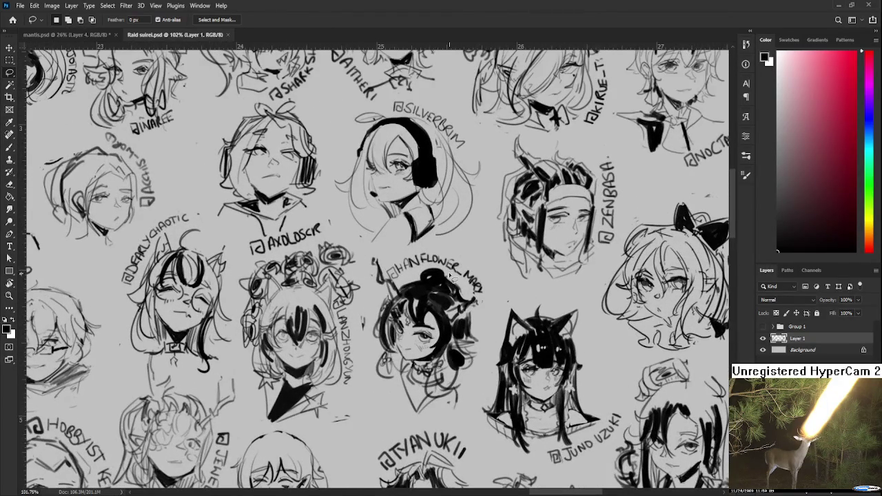
Step: With a smaller brush, draw a dark double-loop halo with spiky strokes above the girl's head
{"action": "key", "text": "b"}
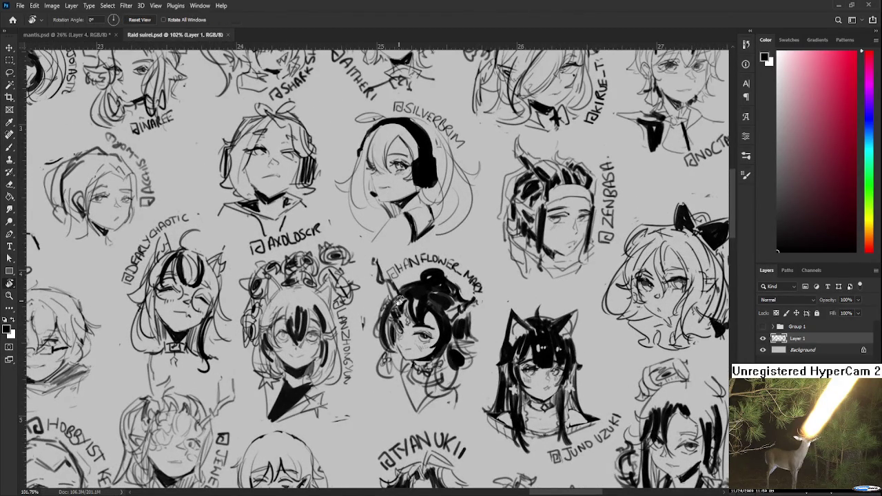
{"action": "left_click_drag", "start_coordinate": [450, 278], "coordinate": [376, 290]}
{"action": "key", "text": "bracketleft"}
{"action": "key", "text": "bracketleft"}
{"action": "key", "text": "bracketleft"}
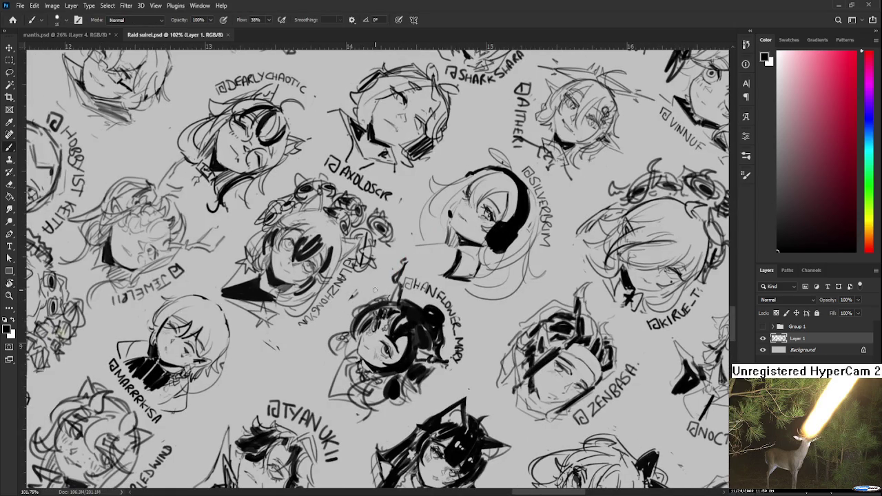
{"action": "mouse_move", "coordinate": [349, 303]}
{"action": "left_mouse_down"}
{"action": "mouse_move", "coordinate": [376, 282]}
{"action": "mouse_move", "coordinate": [386, 298]}
{"action": "left_mouse_up"}
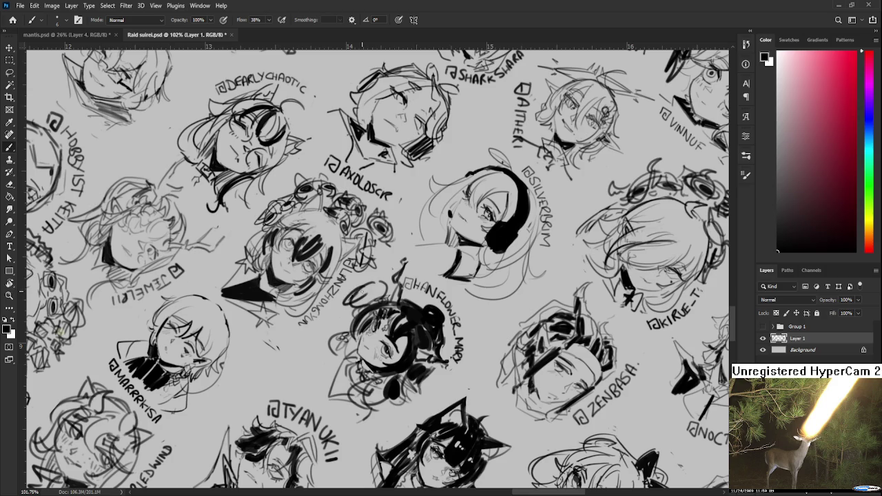
{"action": "mouse_move", "coordinate": [348, 300]}
{"action": "left_mouse_down"}
{"action": "mouse_move", "coordinate": [385, 285]}
{"action": "mouse_move", "coordinate": [357, 284]}
{"action": "mouse_move", "coordinate": [392, 277]}
{"action": "mouse_move", "coordinate": [394, 285]}
{"action": "mouse_move", "coordinate": [358, 310]}
{"action": "mouse_move", "coordinate": [334, 307]}
{"action": "mouse_move", "coordinate": [366, 282]}
{"action": "mouse_move", "coordinate": [372, 293]}
{"action": "mouse_move", "coordinate": [384, 268]}
{"action": "left_mouse_up"}
{"action": "mouse_move", "coordinate": [385, 266]}
{"action": "left_mouse_down"}
{"action": "mouse_move", "coordinate": [333, 295]}
{"action": "mouse_move", "coordinate": [351, 288]}
{"action": "mouse_move", "coordinate": [433, 314]}
{"action": "mouse_move", "coordinate": [239, 56]}
{"action": "left_mouse_up"}
{"action": "key", "text": "r"}
{"action": "scroll", "coordinate": [434, 311], "scroll_direction": "down", "scroll_amount": 5}
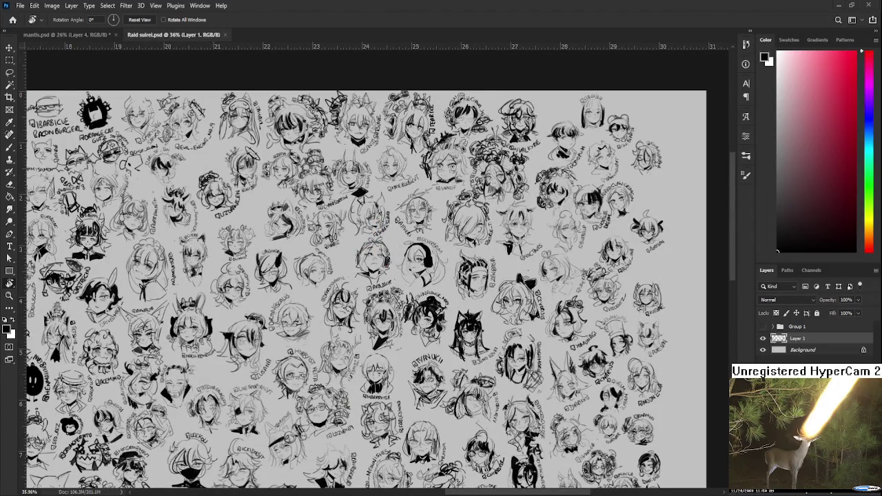
Step: Close Raid suirei.psd and scale the rose artwork on mantis.psd down to 14.54%
{"action": "left_click", "coordinate": [225, 35]}
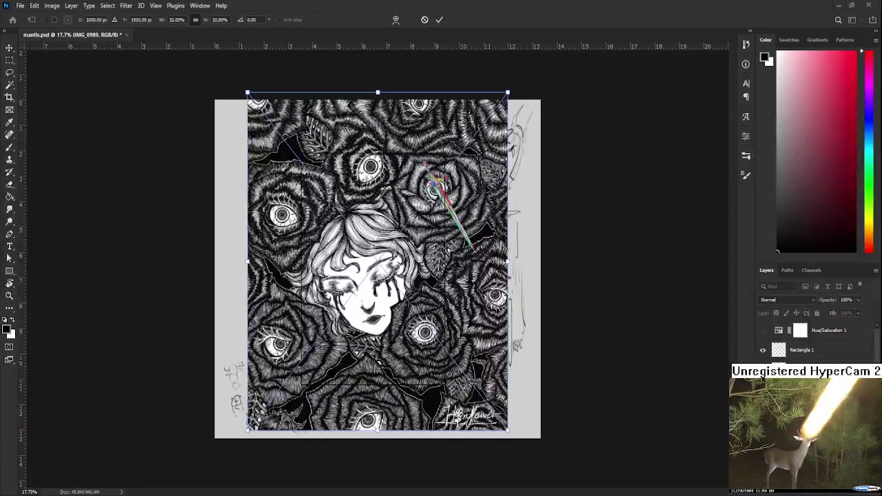
{"action": "left_click_drag", "start_coordinate": [502, 427], "coordinate": [437, 311]}
{"action": "key", "text": "Return"}
{"action": "key", "text": "r"}
{"action": "scroll", "coordinate": [371, 214], "scroll_direction": "up", "scroll_amount": 5}
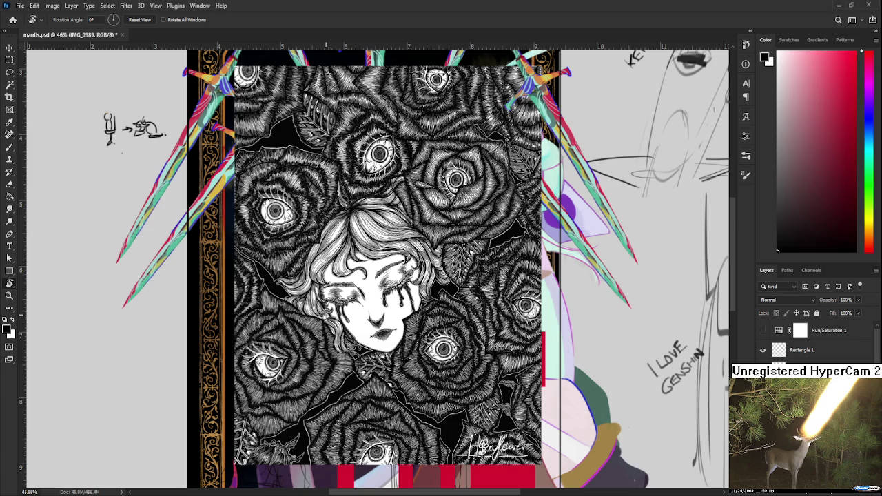
{"action": "left_click_drag", "start_coordinate": [327, 314], "coordinate": [350, 328]}
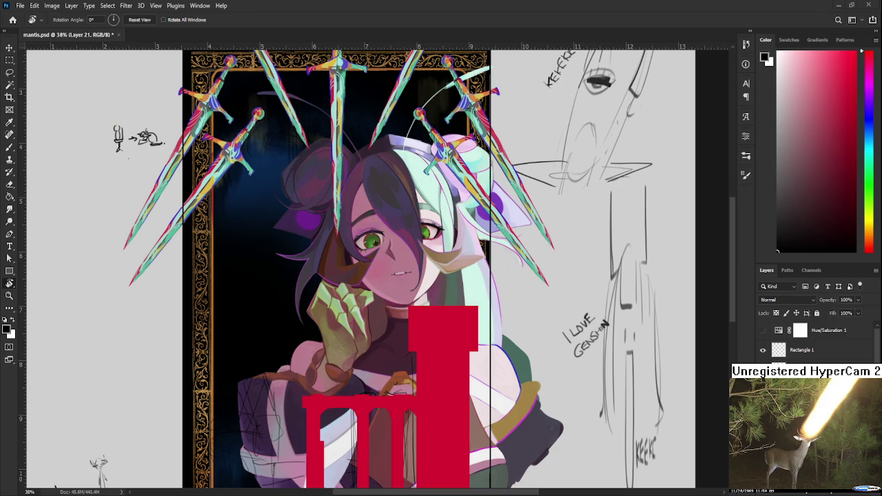
Step: Zoom in on the red tower shape and set the Eraser to size 45
{"action": "scroll", "coordinate": [406, 314], "scroll_direction": "up", "scroll_amount": 1}
{"action": "scroll", "coordinate": [407, 313], "scroll_direction": "up", "scroll_amount": 1}
{"action": "scroll", "coordinate": [408, 309], "scroll_direction": "up", "scroll_amount": 1}
{"action": "key", "text": "e"}
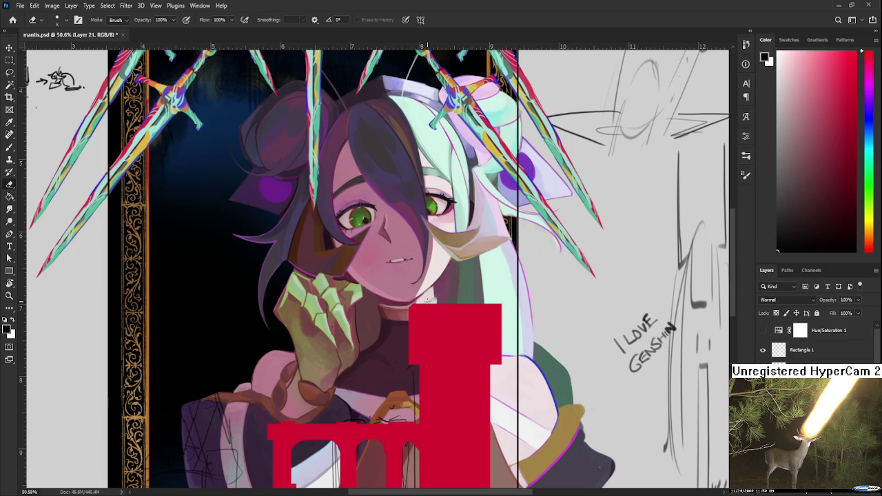
{"action": "key", "text": "bracketright"}
{"action": "key", "text": "bracketright"}
{"action": "key", "text": "bracketright"}
{"action": "key", "text": "m"}
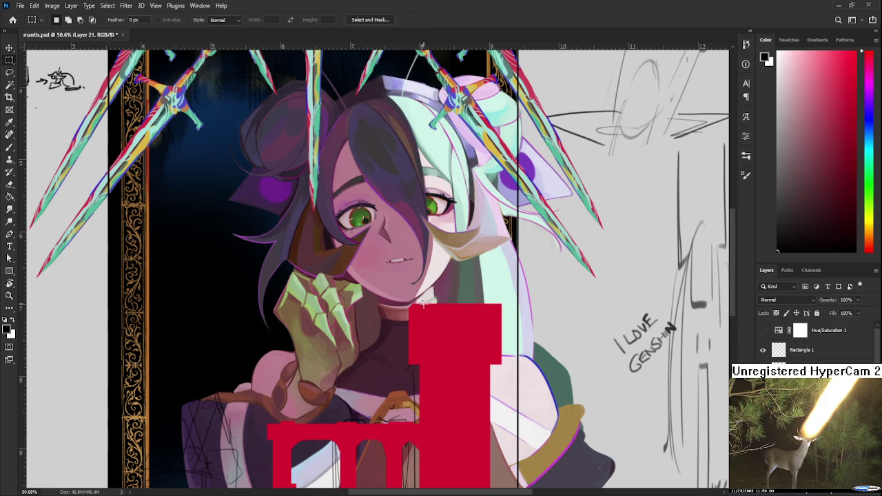
{"action": "key", "text": "e"}
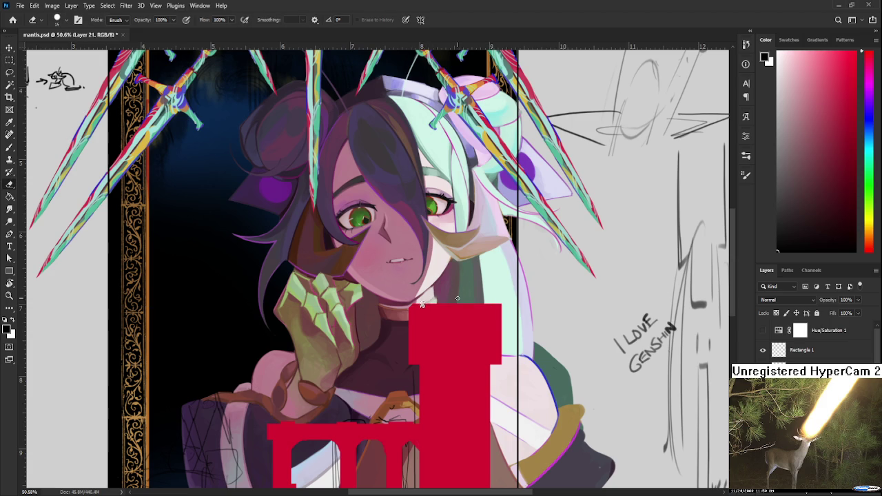
{"action": "key", "text": "l"}
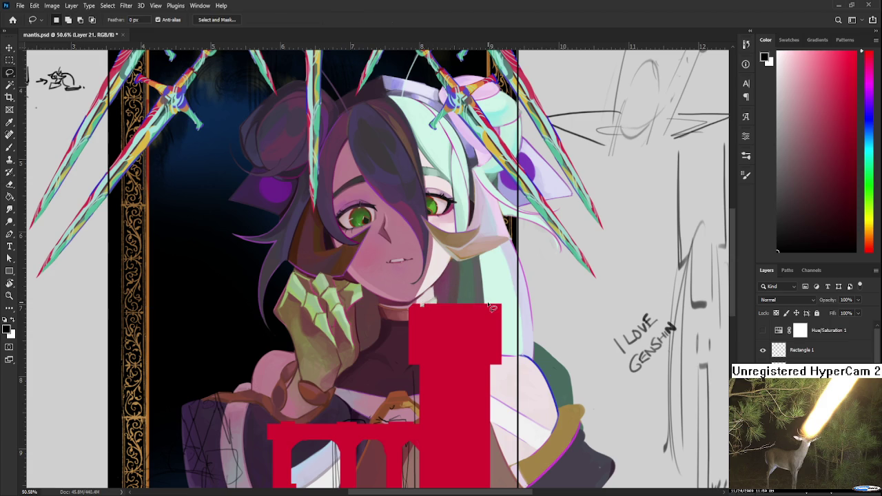
{"action": "scroll", "coordinate": [467, 303], "scroll_direction": "up", "scroll_amount": 2}
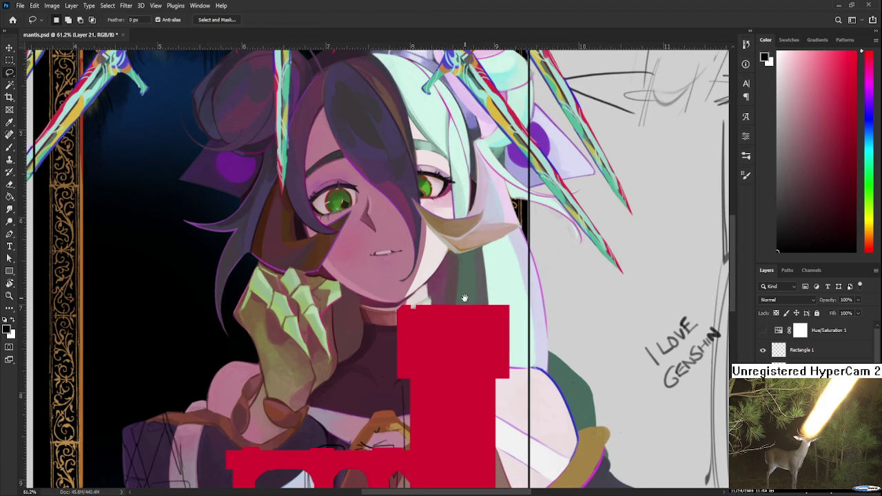
{"action": "scroll", "coordinate": [455, 297], "scroll_direction": "down", "scroll_amount": 1}
{"action": "key", "text": "e"}
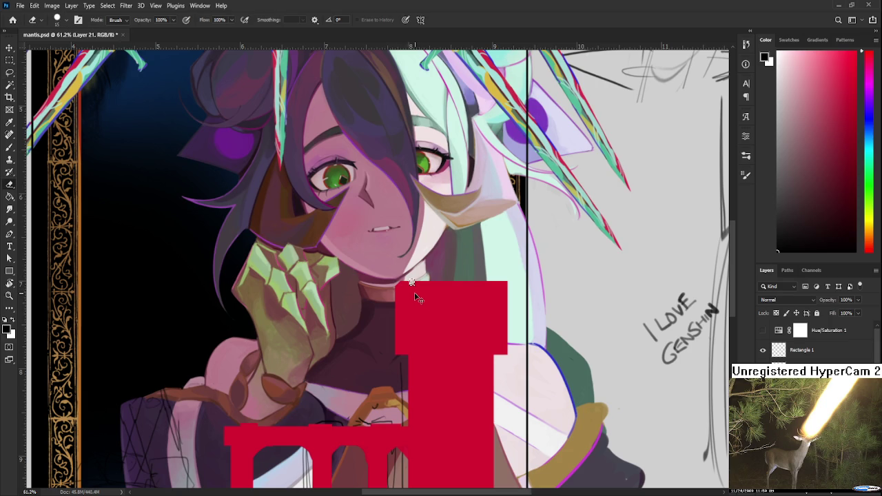
{"action": "key", "text": "l"}
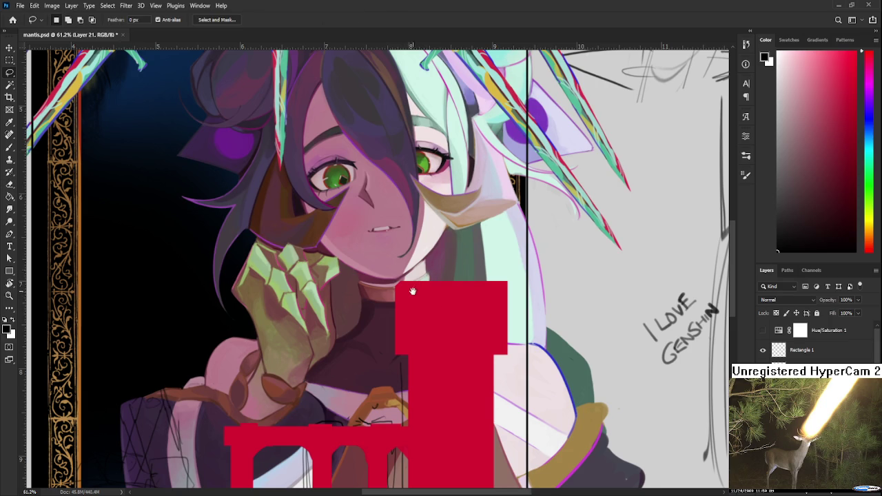
{"action": "scroll", "coordinate": [412, 279], "scroll_direction": "down", "scroll_amount": 1}
{"action": "key", "text": "e"}
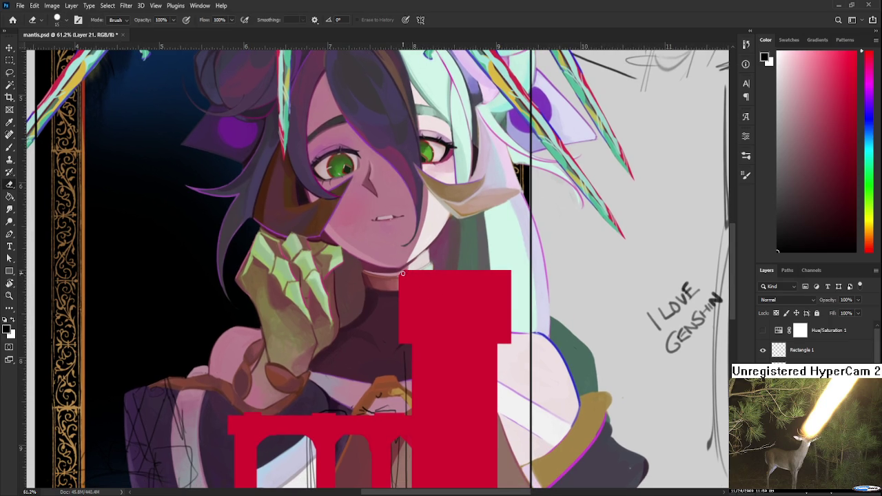
Step: Erase a notch from the red shape's top-left corner and trim its top and right edges by the collar
{"action": "mouse_move", "coordinate": [401, 273]}
{"action": "left_mouse_down"}
{"action": "mouse_move", "coordinate": [420, 274]}
{"action": "mouse_move", "coordinate": [412, 273]}
{"action": "left_mouse_up"}
{"action": "mouse_move", "coordinate": [397, 296]}
{"action": "left_mouse_down"}
{"action": "mouse_move", "coordinate": [402, 303]}
{"action": "mouse_move", "coordinate": [408, 283]}
{"action": "left_mouse_up"}
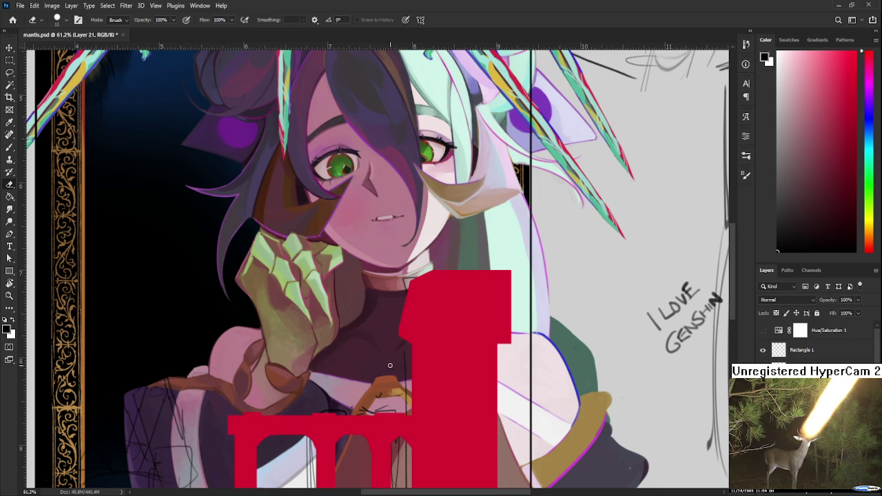
{"action": "left_click_drag", "start_coordinate": [330, 353], "coordinate": [357, 356]}
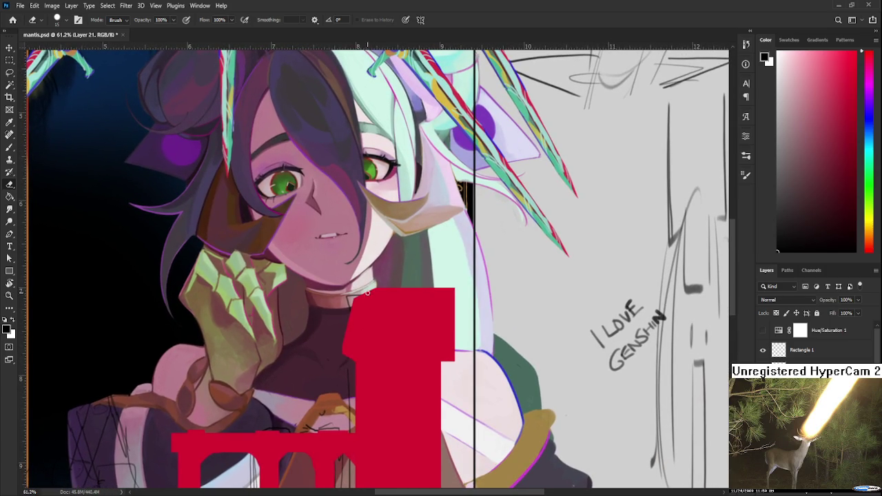
{"action": "left_click_drag", "start_coordinate": [358, 295], "coordinate": [451, 290]}
{"action": "left_click_drag", "start_coordinate": [383, 288], "coordinate": [420, 285]}
{"action": "mouse_move", "coordinate": [446, 311]}
{"action": "left_mouse_down"}
{"action": "mouse_move", "coordinate": [409, 285]}
{"action": "mouse_move", "coordinate": [420, 266]}
{"action": "left_mouse_up"}
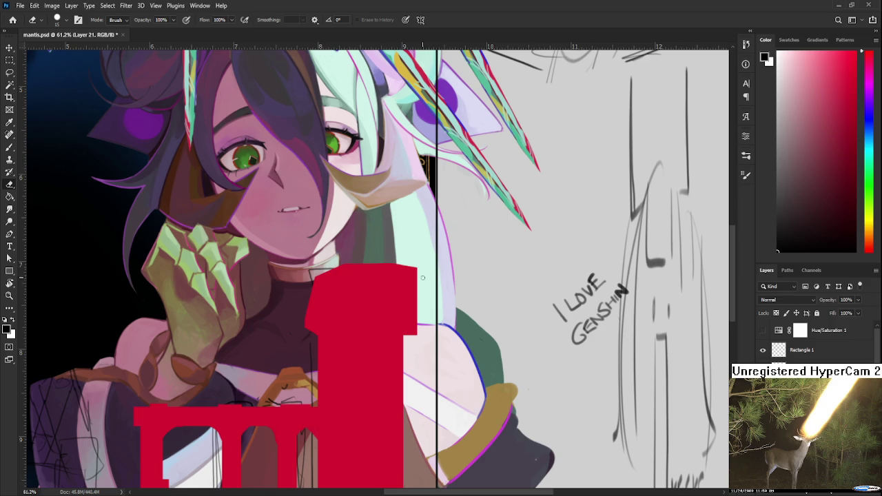
{"action": "left_click_drag", "start_coordinate": [418, 285], "coordinate": [416, 335]}
{"action": "left_click_drag", "start_coordinate": [416, 327], "coordinate": [421, 317]}
Step: Sample the tower shape's red as the brush colour
{"action": "key", "text": "b"}
{"action": "key", "text": "b"}
{"action": "left_click", "coordinate": [404, 336], "text": "alt"}
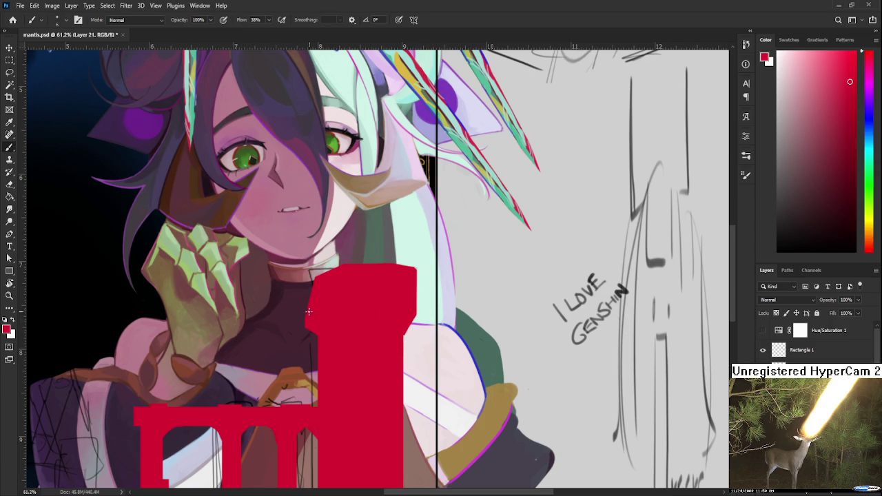
{"action": "key", "text": "e"}
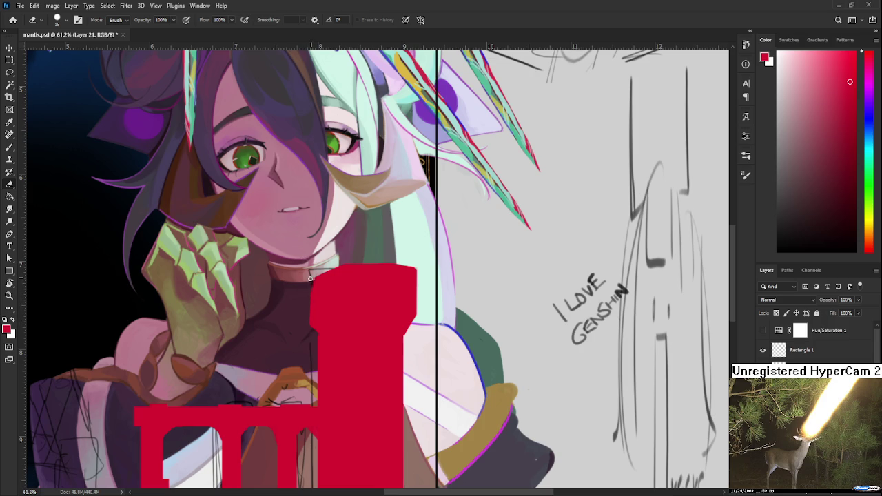
{"action": "key", "text": "b"}
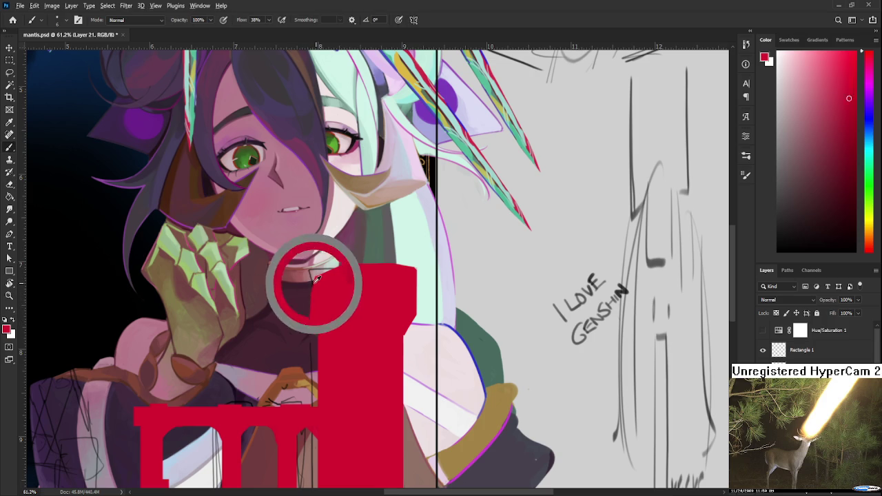
{"action": "key", "text": "e"}
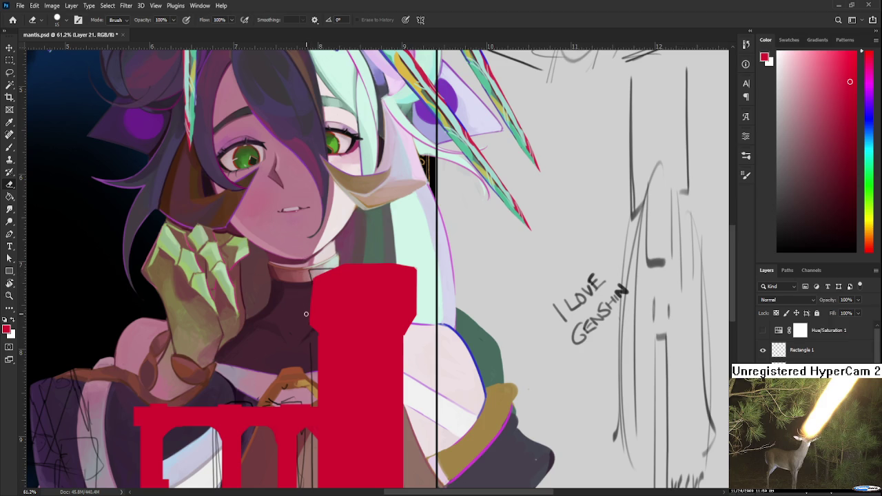
{"action": "key", "text": "b"}
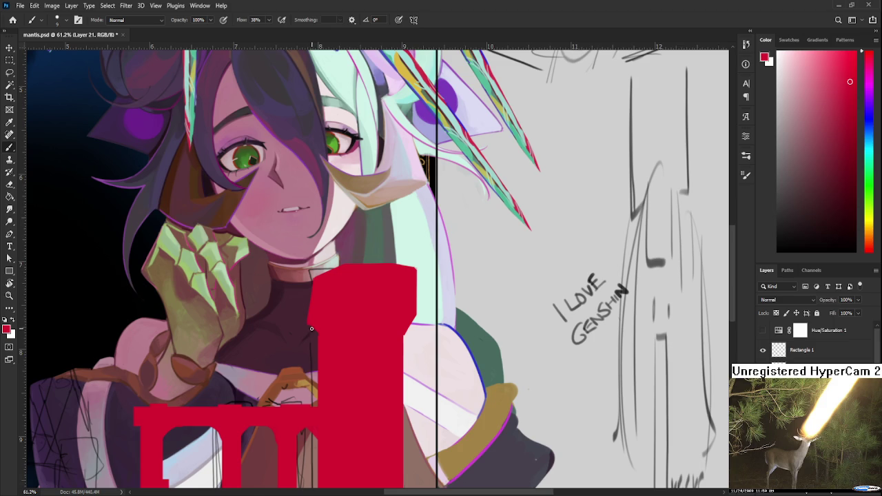
{"action": "key", "text": "e"}
{"action": "scroll", "coordinate": [310, 342], "scroll_direction": "down", "scroll_amount": 2}
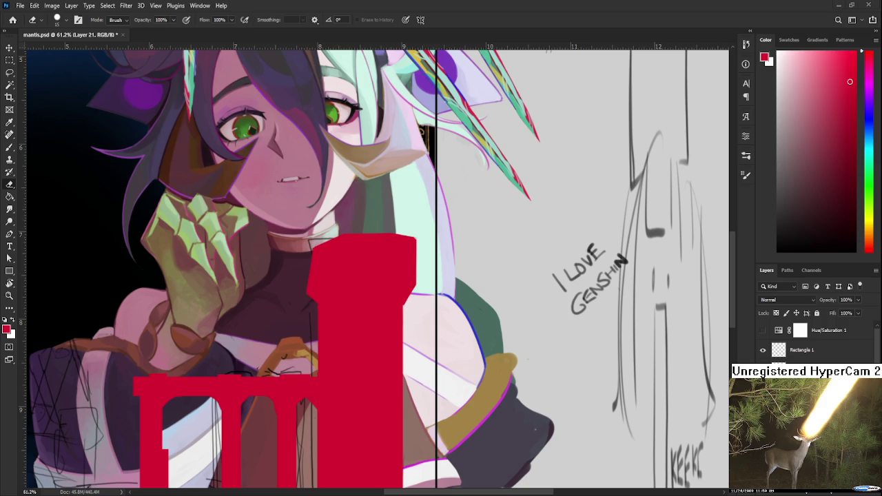
{"action": "scroll", "coordinate": [344, 392], "scroll_direction": "down", "scroll_amount": 2}
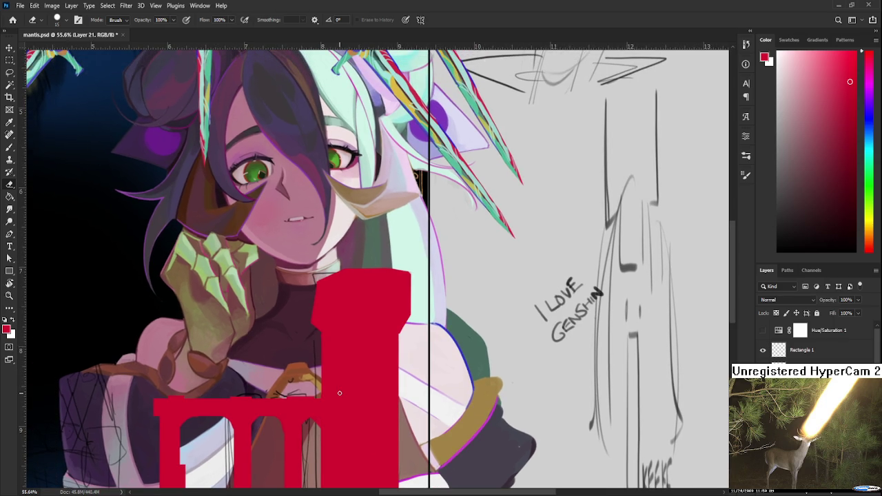
{"action": "key", "text": "b"}
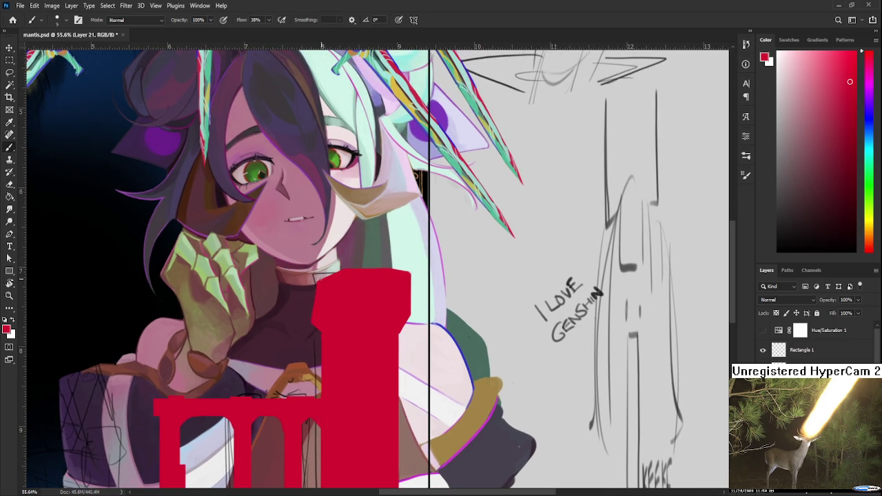
{"action": "left_click_drag", "start_coordinate": [351, 279], "coordinate": [341, 277]}
{"action": "key", "text": "e"}
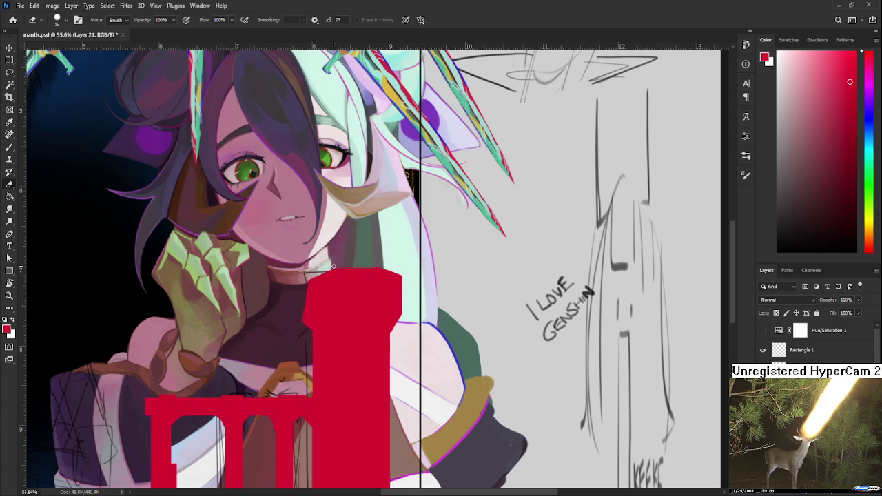
Step: Paint the flat red tower pillar silhouette over the girl's chest and hands on Rectangle 1
{"action": "key", "text": "b"}
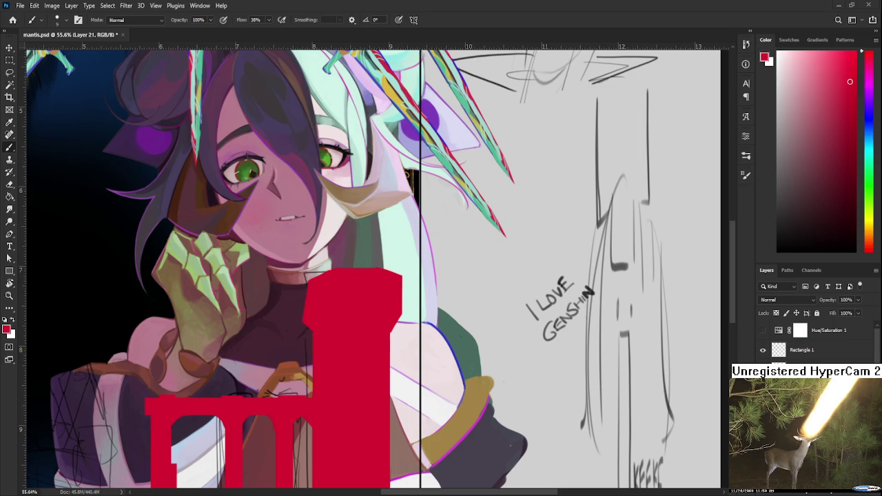
Step: Trim and refill the red tower's upper-left edge, and erase stray lines at the neck
{"action": "scroll", "coordinate": [363, 322], "scroll_direction": "down", "scroll_amount": 3}
{"action": "scroll", "coordinate": [363, 321], "scroll_direction": "down", "scroll_amount": 2}
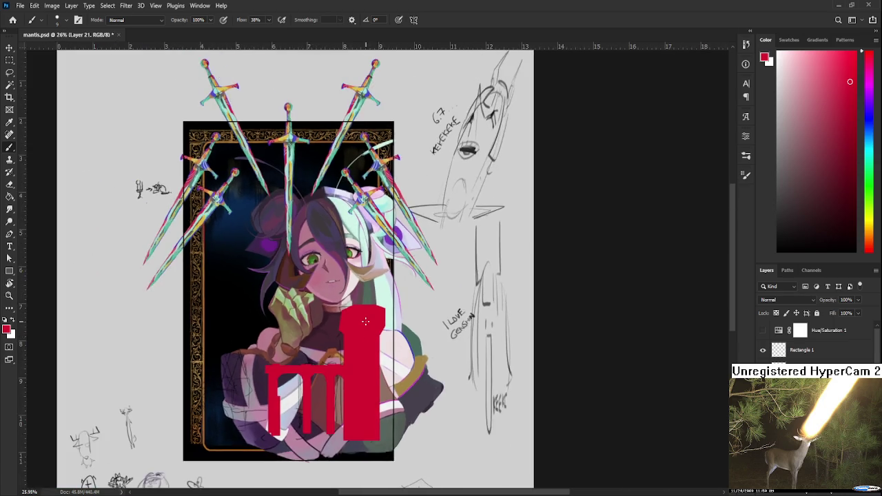
{"action": "scroll", "coordinate": [363, 322], "scroll_direction": "up", "scroll_amount": 5}
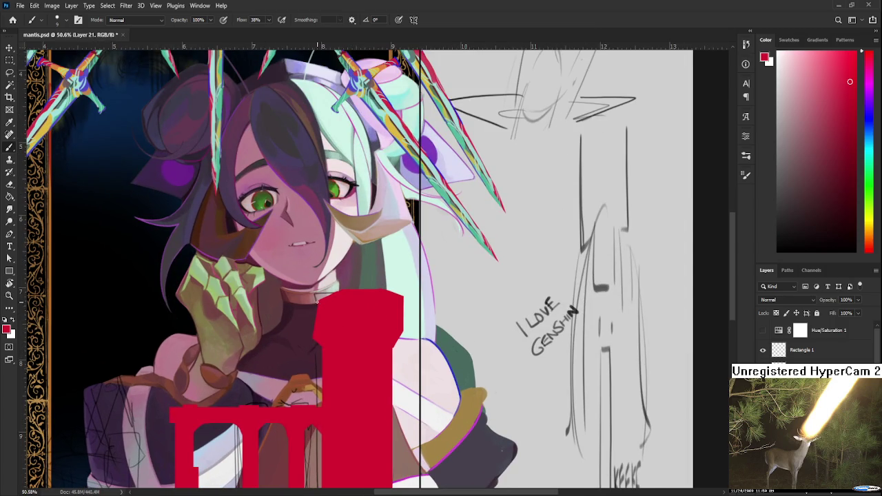
{"action": "key", "text": "e"}
{"action": "left_click_drag", "start_coordinate": [314, 303], "coordinate": [314, 348]}
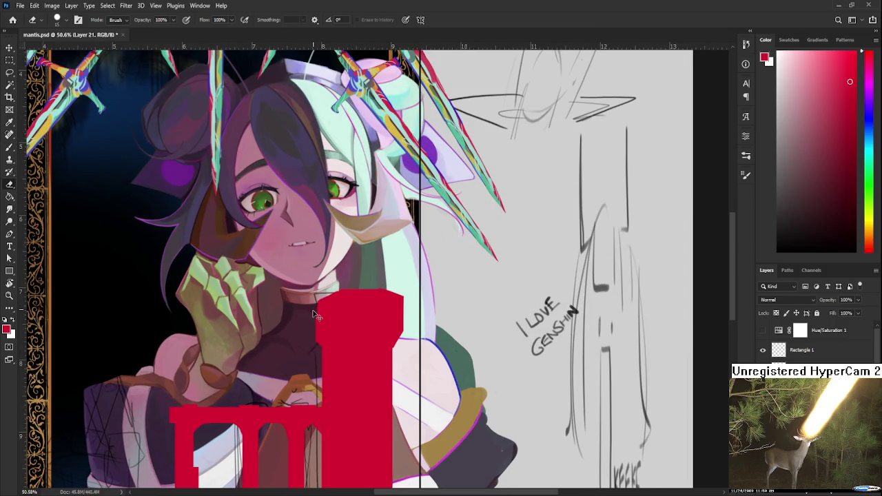
{"action": "key", "text": "b"}
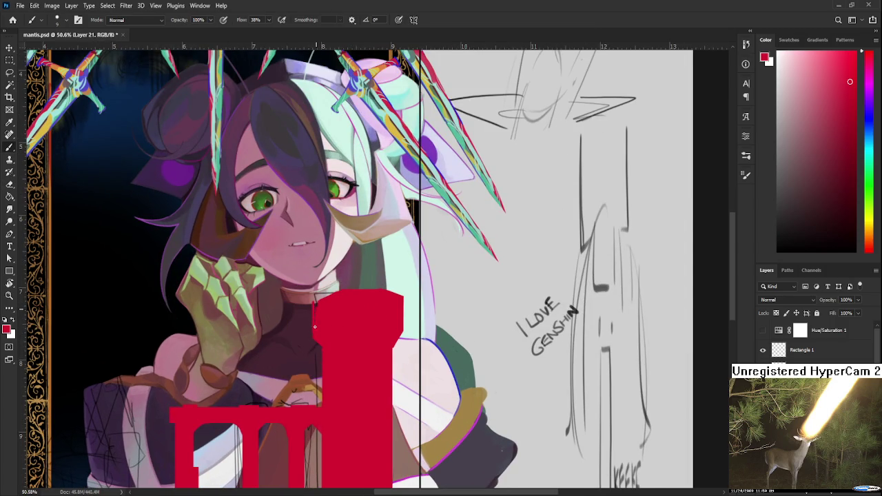
{"action": "left_click_drag", "start_coordinate": [314, 303], "coordinate": [312, 333]}
{"action": "key", "text": "e"}
{"action": "left_click_drag", "start_coordinate": [322, 291], "coordinate": [338, 288]}
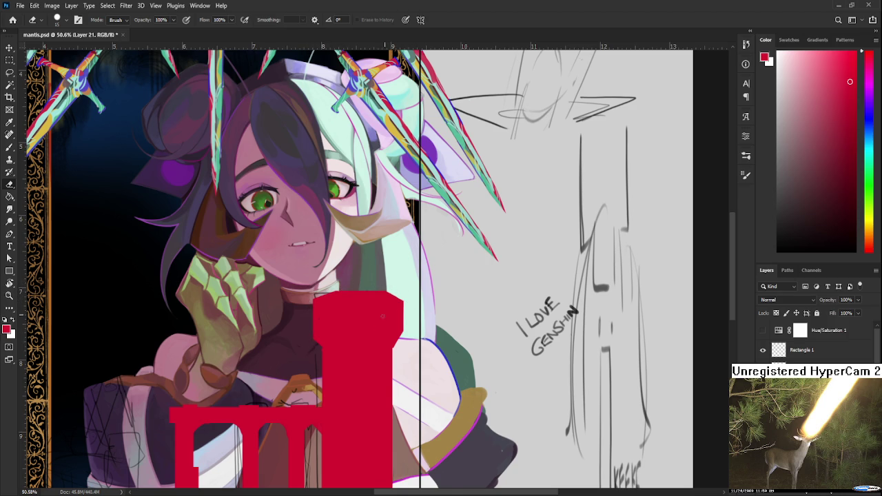
Step: Erase and repaint a thin strip along the tower's left edge
{"action": "left_click_drag", "start_coordinate": [382, 316], "coordinate": [392, 298]}
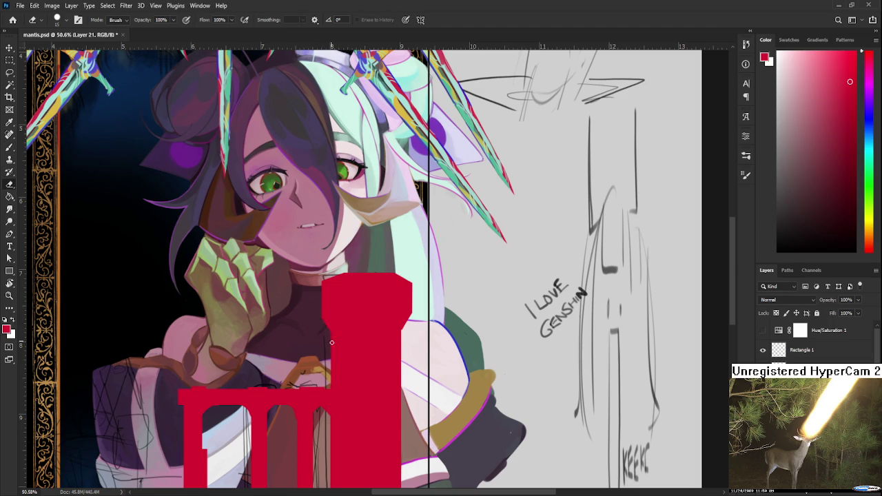
{"action": "left_click_drag", "start_coordinate": [331, 342], "coordinate": [341, 359]}
{"action": "scroll", "coordinate": [386, 310], "scroll_direction": "down", "scroll_amount": 2, "text": "alt"}
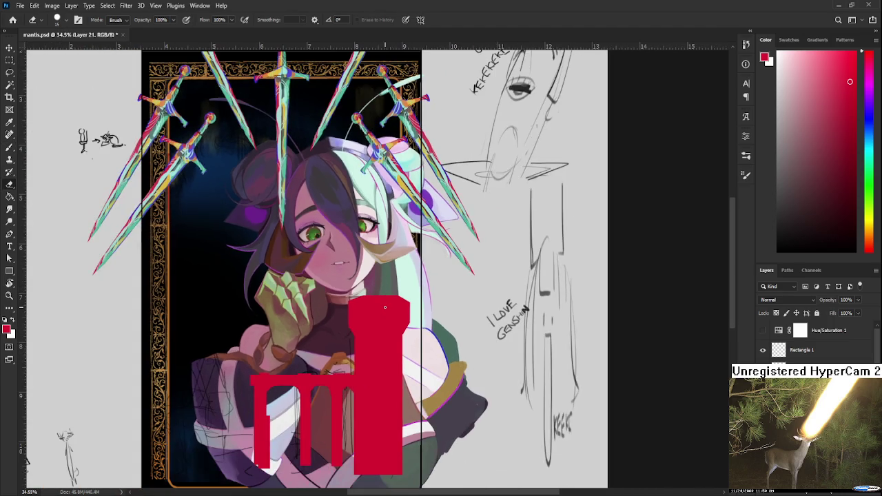
{"action": "scroll", "coordinate": [386, 318], "scroll_direction": "up", "scroll_amount": 1, "text": "alt"}
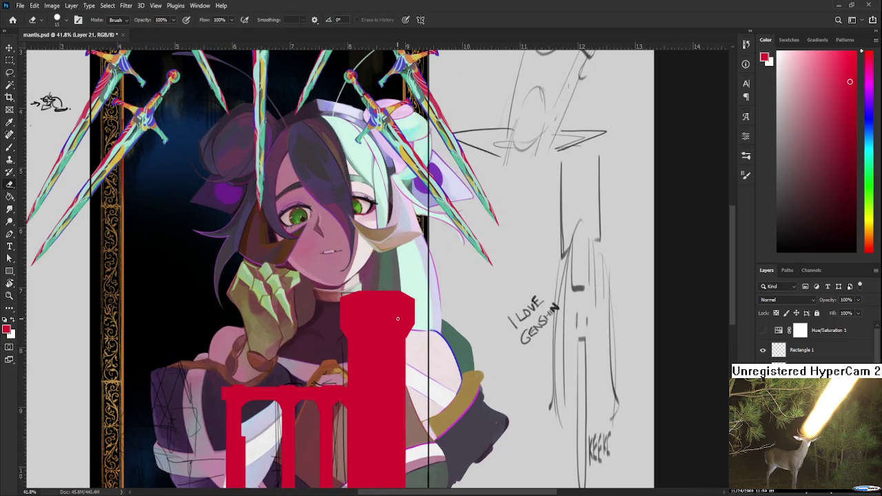
{"action": "scroll", "coordinate": [401, 319], "scroll_direction": "down", "scroll_amount": 1}
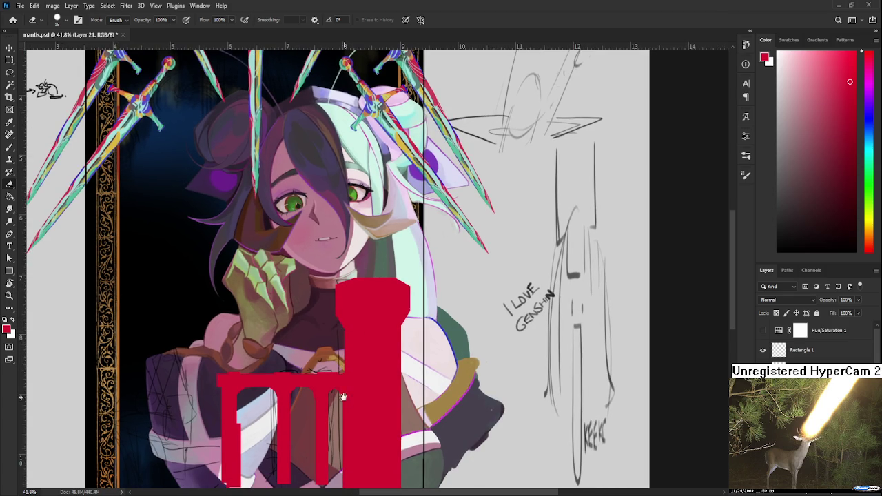
{"action": "scroll", "coordinate": [341, 370], "scroll_direction": "down", "scroll_amount": 2}
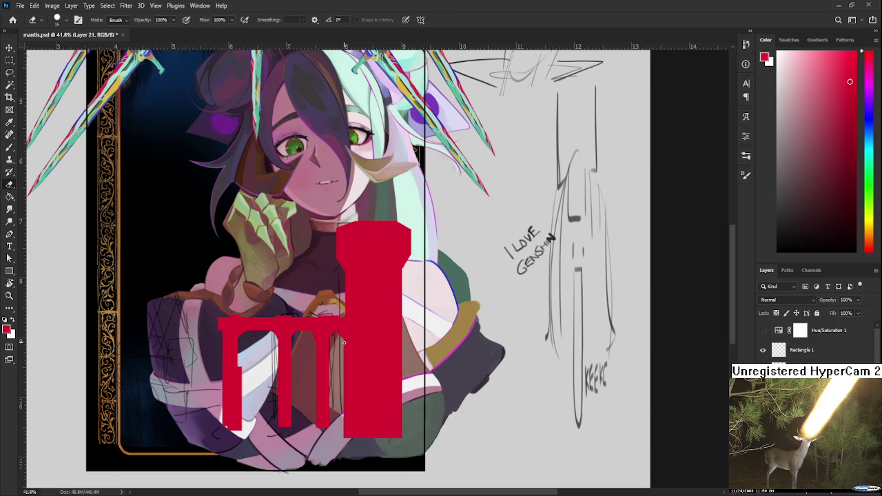
{"action": "left_click_drag", "start_coordinate": [343, 342], "coordinate": [337, 442]}
{"action": "key", "text": "b"}
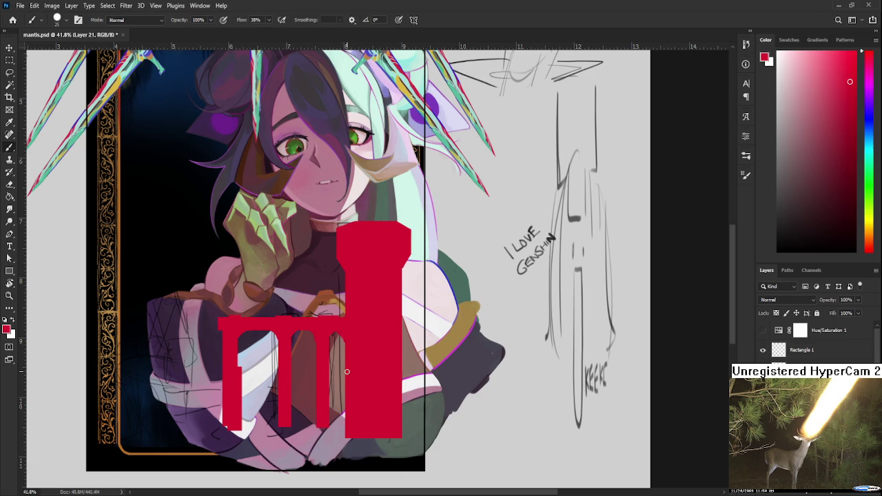
{"action": "left_click_drag", "start_coordinate": [345, 369], "coordinate": [345, 438]}
Step: Zoom out to check the whole framed artwork, then bring the red tower back into view
{"action": "scroll", "coordinate": [351, 386], "scroll_direction": "down", "scroll_amount": 1}
{"action": "key", "text": "e"}
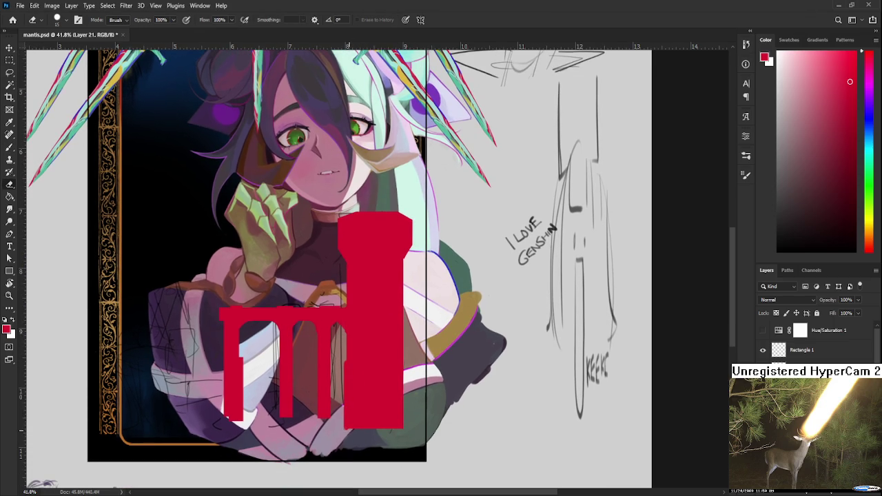
{"action": "left_click_drag", "start_coordinate": [421, 359], "coordinate": [435, 385]}
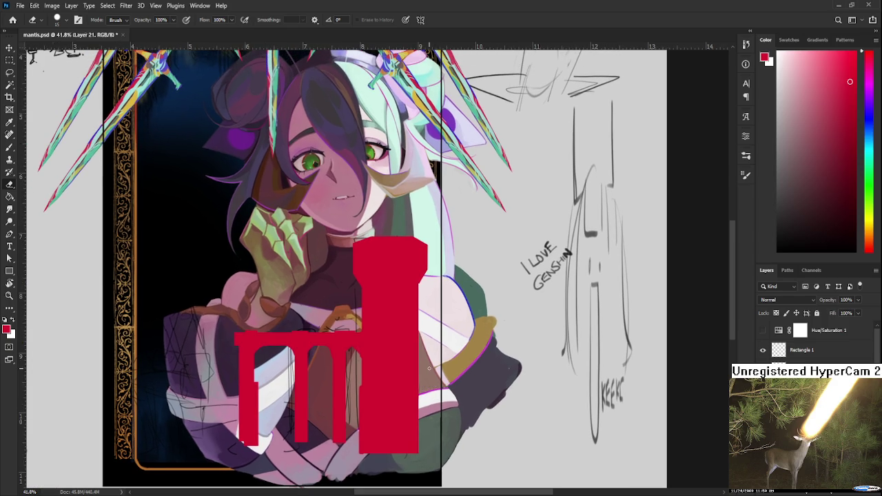
{"action": "scroll", "coordinate": [428, 368], "scroll_direction": "down", "scroll_amount": 2}
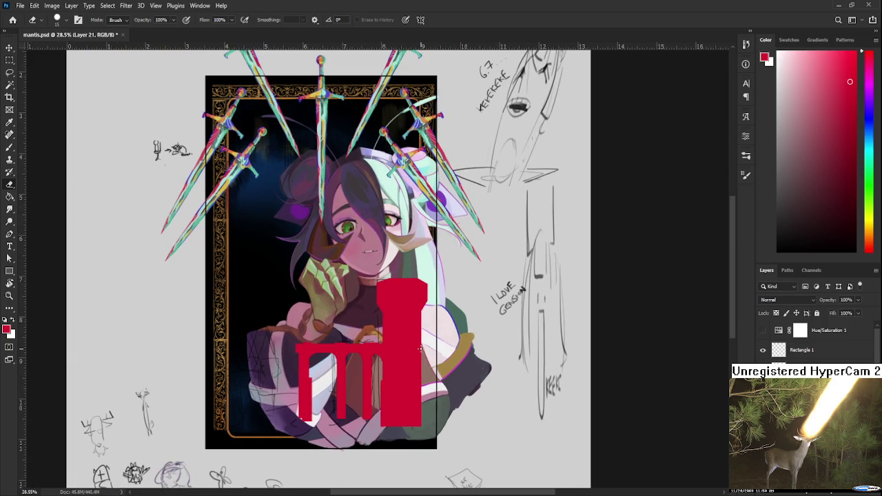
{"action": "scroll", "coordinate": [419, 350], "scroll_direction": "down", "scroll_amount": 1}
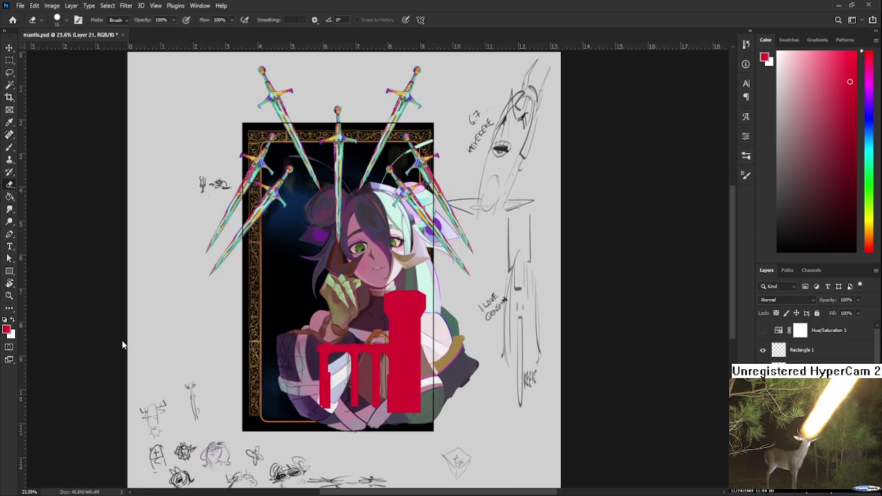
{"action": "scroll", "coordinate": [319, 377], "scroll_direction": "up", "scroll_amount": 1}
{"action": "scroll", "coordinate": [340, 372], "scroll_direction": "up", "scroll_amount": 1}
{"action": "scroll", "coordinate": [341, 403], "scroll_direction": "down", "scroll_amount": 1}
{"action": "mouse_move", "coordinate": [341, 402]}
{"action": "left_mouse_down"}
{"action": "mouse_move", "coordinate": [337, 378]}
{"action": "mouse_move", "coordinate": [334, 421]}
{"action": "left_mouse_up"}
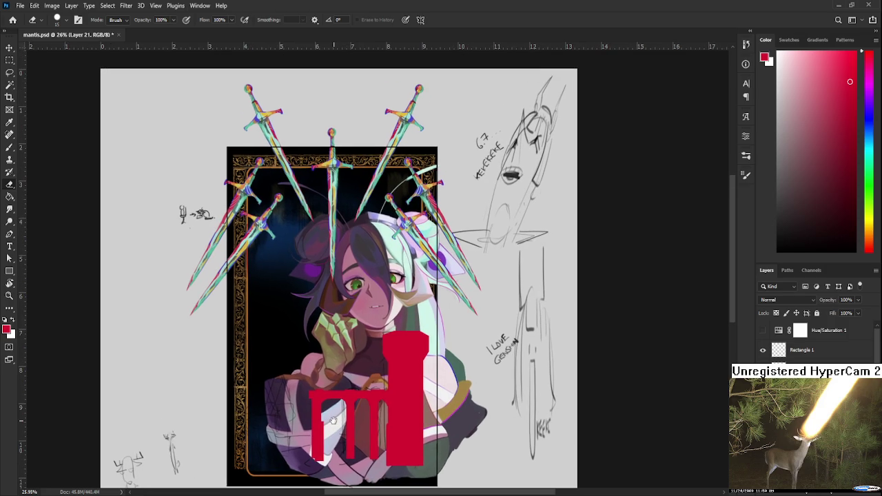
{"action": "scroll", "coordinate": [406, 407], "scroll_direction": "up", "scroll_amount": 1}
{"action": "scroll", "coordinate": [417, 409], "scroll_direction": "up", "scroll_amount": 1}
{"action": "left_click_drag", "start_coordinate": [420, 410], "coordinate": [417, 432]}
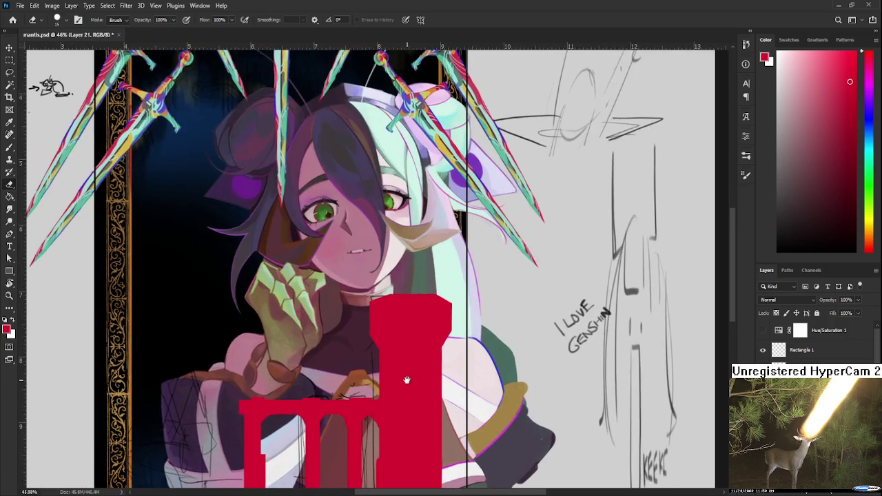
Step: Sample the pale mint of the girl's hair as the paint colour
{"action": "scroll", "coordinate": [411, 332], "scroll_direction": "up", "scroll_amount": 1}
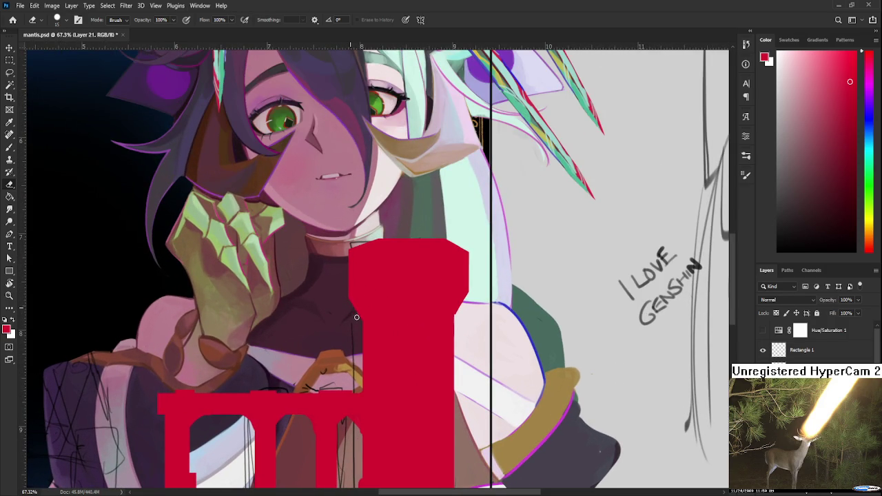
{"action": "scroll", "coordinate": [365, 303], "scroll_direction": "down", "scroll_amount": 1}
{"action": "scroll", "coordinate": [378, 302], "scroll_direction": "down", "scroll_amount": 1}
{"action": "key", "text": "b"}
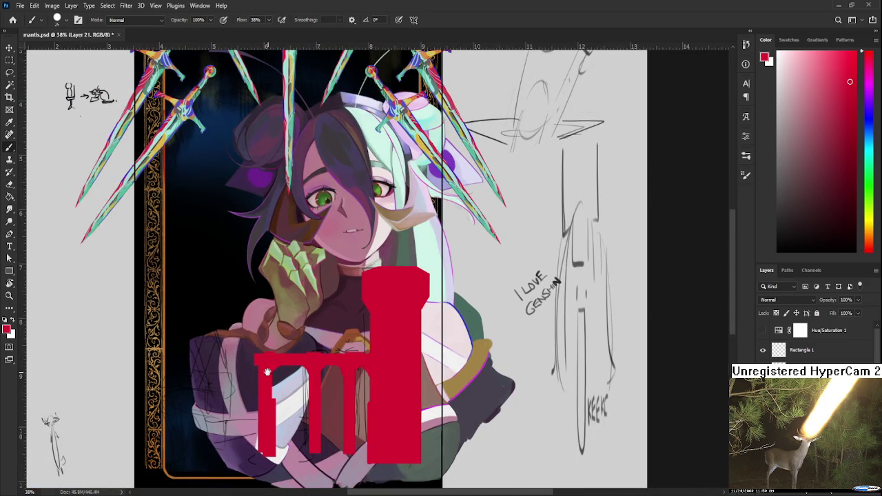
{"action": "scroll", "coordinate": [365, 381], "scroll_direction": "up", "scroll_amount": 5}
{"action": "left_click", "coordinate": [433, 335], "text": "alt"}
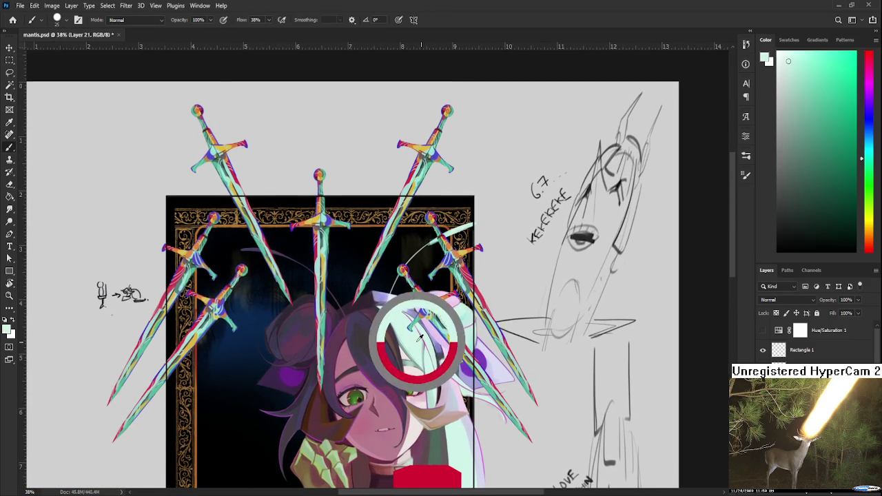
Step: Paint a light stroke down the red tower, then undo it
{"action": "mouse_move", "coordinate": [398, 486]}
{"action": "left_mouse_down"}
{"action": "mouse_move", "coordinate": [385, 364]}
{"action": "mouse_move", "coordinate": [376, 396]}
{"action": "left_mouse_up"}
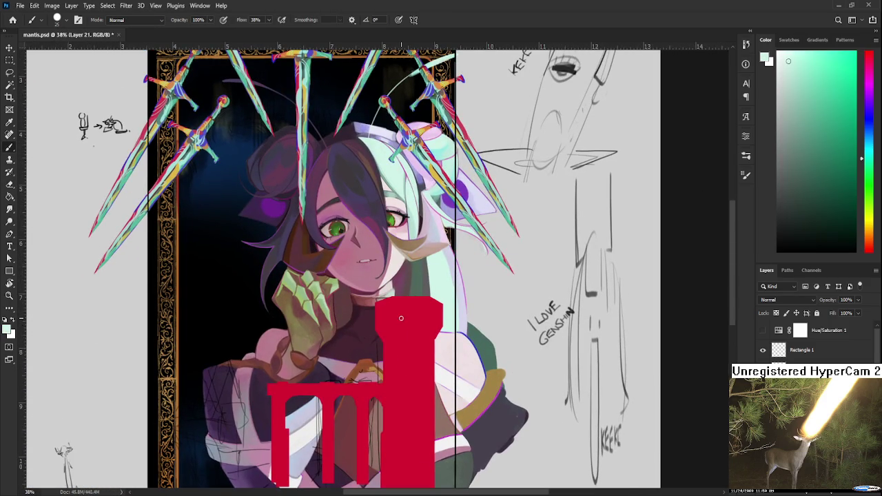
{"action": "mouse_move", "coordinate": [370, 326]}
{"action": "left_mouse_down"}
{"action": "mouse_move", "coordinate": [354, 342]}
{"action": "mouse_move", "coordinate": [372, 351]}
{"action": "mouse_move", "coordinate": [393, 330]}
{"action": "mouse_move", "coordinate": [396, 344]}
{"action": "left_mouse_up"}
{"action": "key", "text": "ctrl+z"}
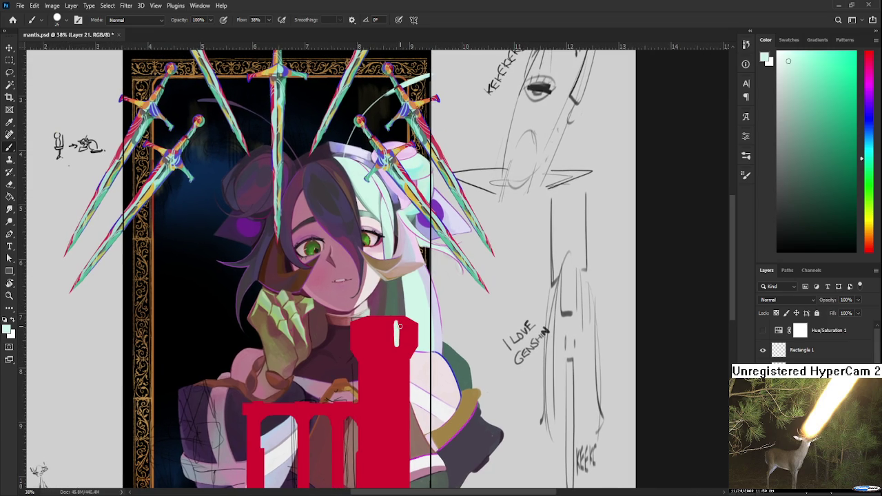
{"action": "key", "text": "ctrl+z"}
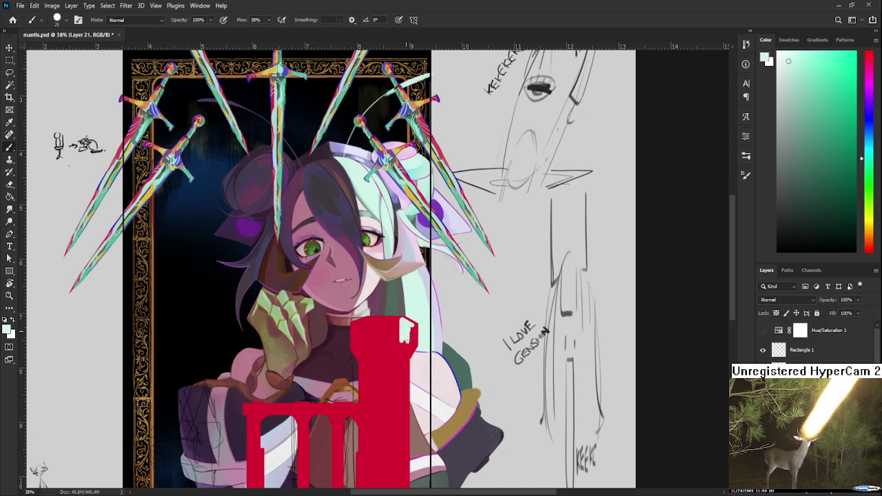
Step: Square off the tower's top notch in red with a smaller brush, then repaint mint at the top-right notch
{"action": "left_click", "coordinate": [416, 337], "text": "alt"}
{"action": "key", "text": "bracketleft"}
{"action": "key", "text": "bracketleft"}
{"action": "key", "text": "bracketleft"}
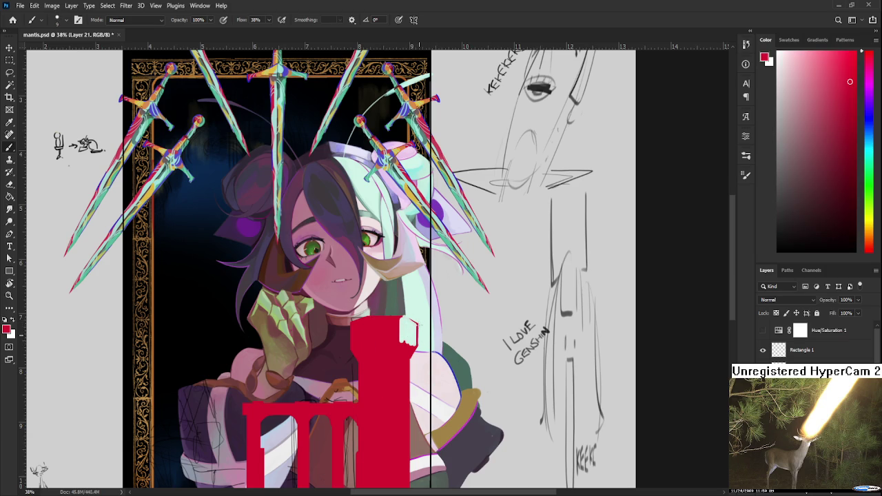
{"action": "left_click_drag", "start_coordinate": [417, 324], "coordinate": [417, 346]}
{"action": "left_click", "coordinate": [414, 343], "text": "alt"}
{"action": "key", "text": "bracketright"}
{"action": "key", "text": "bracketright"}
{"action": "key", "text": "bracketright"}
{"action": "key", "text": "bracketright"}
{"action": "mouse_move", "coordinate": [394, 344]}
{"action": "left_mouse_down"}
{"action": "mouse_move", "coordinate": [413, 350]}
{"action": "mouse_move", "coordinate": [406, 365]}
{"action": "left_mouse_up"}
Step: Paint a pale mint strip down the tower's right edge, redoing the first thin line
{"action": "scroll", "coordinate": [406, 351], "scroll_direction": "down", "scroll_amount": 3}
{"action": "mouse_move", "coordinate": [392, 299]}
{"action": "left_mouse_down"}
{"action": "mouse_move", "coordinate": [390, 452]}
{"action": "mouse_move", "coordinate": [402, 313]}
{"action": "left_mouse_up"}
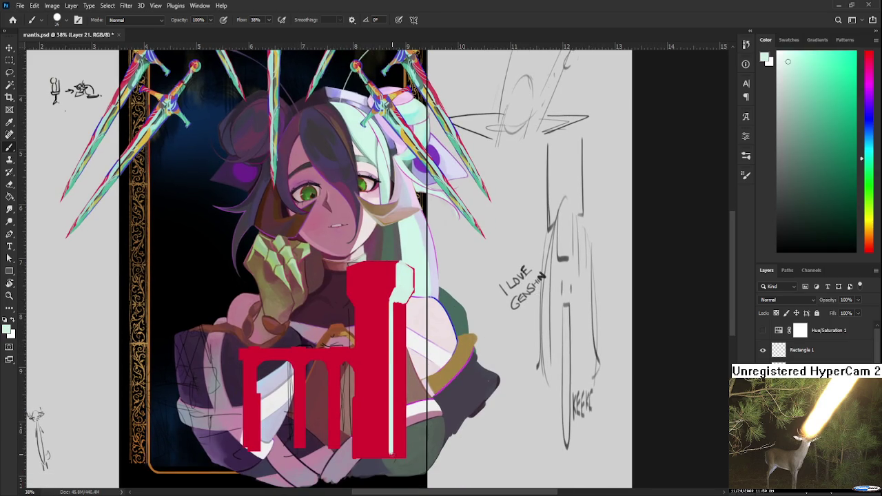
{"action": "key", "text": "ctrl+z"}
{"action": "mouse_move", "coordinate": [404, 299]}
{"action": "left_mouse_down"}
{"action": "mouse_move", "coordinate": [403, 452]}
{"action": "mouse_move", "coordinate": [395, 437]}
{"action": "mouse_move", "coordinate": [400, 450]}
{"action": "mouse_move", "coordinate": [400, 299]}
{"action": "mouse_move", "coordinate": [392, 427]}
{"action": "mouse_move", "coordinate": [394, 440]}
{"action": "mouse_move", "coordinate": [403, 297]}
{"action": "left_mouse_up"}
{"action": "left_click_drag", "start_coordinate": [399, 343], "coordinate": [398, 436]}
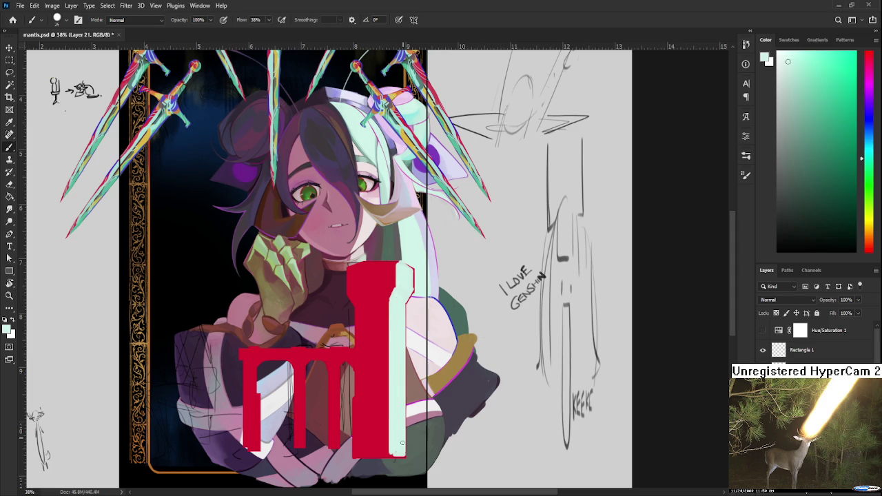
{"action": "scroll", "coordinate": [407, 304], "scroll_direction": "down", "scroll_amount": 2}
{"action": "scroll", "coordinate": [408, 303], "scroll_direction": "down", "scroll_amount": 2}
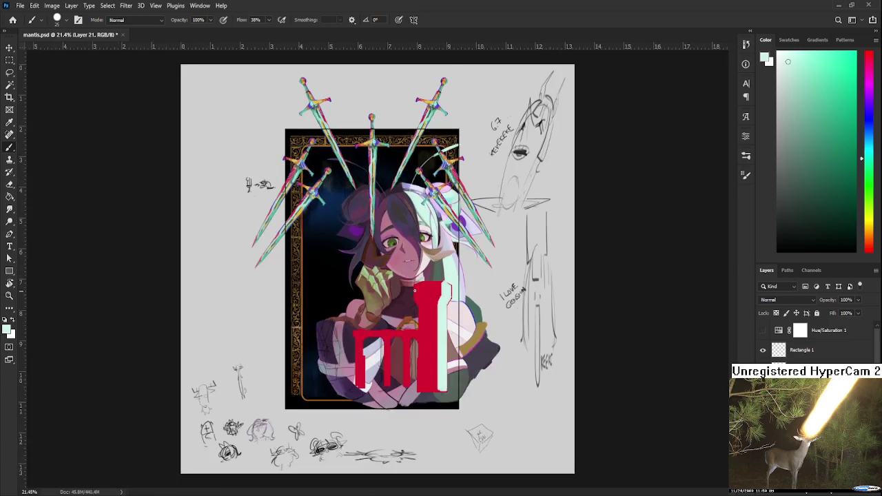
Step: Outline the top edge of the mint strip in the tower's red, then pick up mint again
{"action": "scroll", "coordinate": [441, 310], "scroll_direction": "up", "scroll_amount": 4}
{"action": "scroll", "coordinate": [458, 312], "scroll_direction": "up", "scroll_amount": 2}
{"action": "left_click_drag", "start_coordinate": [457, 312], "coordinate": [398, 373]}
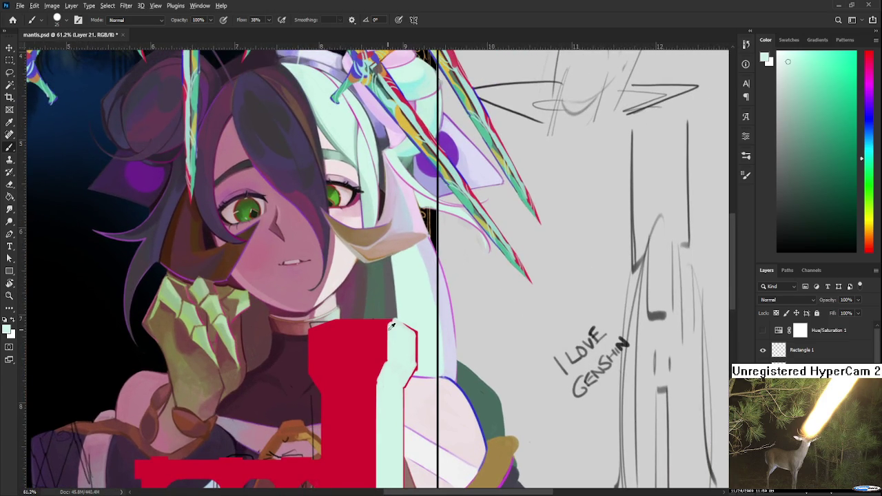
{"action": "left_click", "coordinate": [387, 324], "text": "alt"}
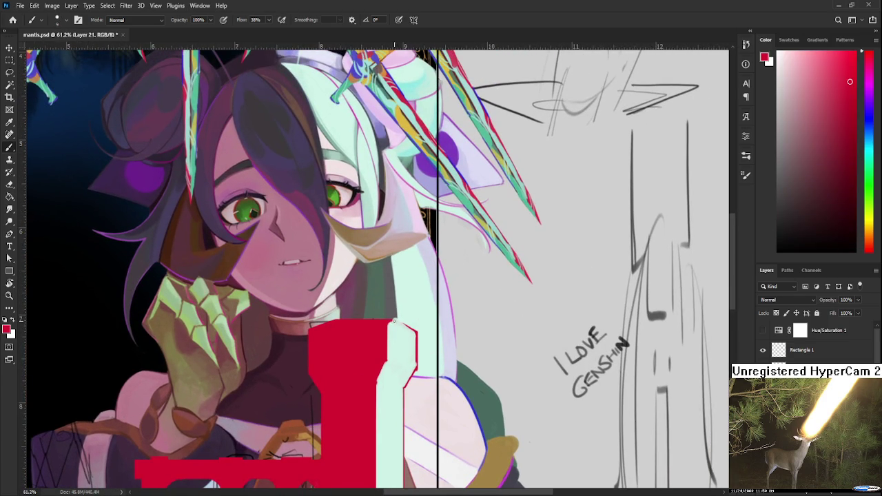
{"action": "left_click_drag", "start_coordinate": [392, 320], "coordinate": [415, 328]}
{"action": "left_click", "coordinate": [414, 323], "text": "alt"}
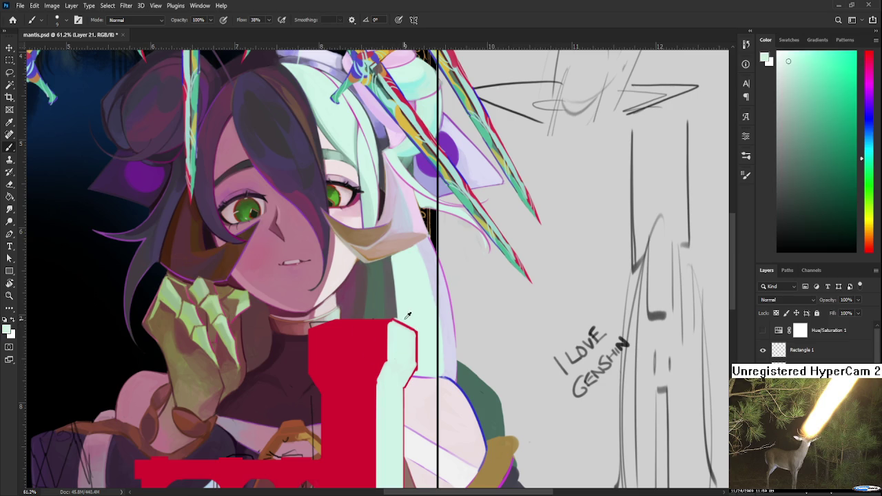
Step: Zoom out and rotate the canvas view slightly to show more of the red tower
{"action": "left_click_drag", "start_coordinate": [419, 332], "coordinate": [396, 301]}
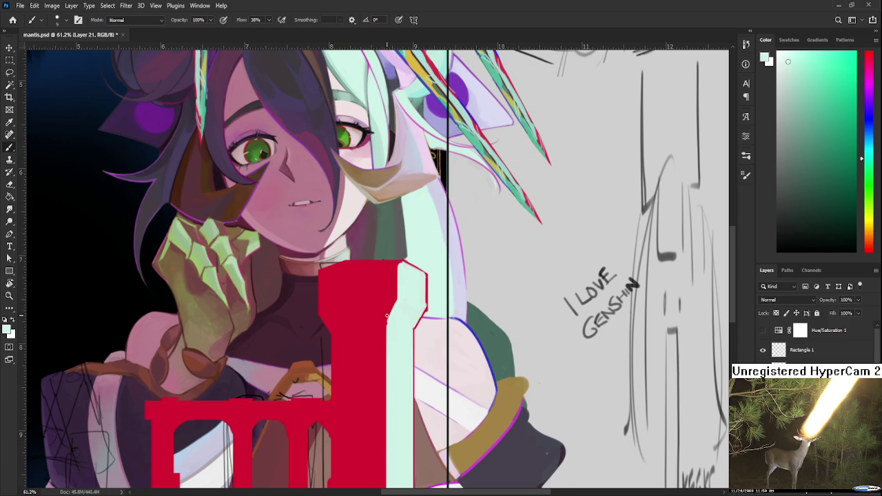
{"action": "scroll", "coordinate": [387, 315], "scroll_direction": "down", "scroll_amount": 5}
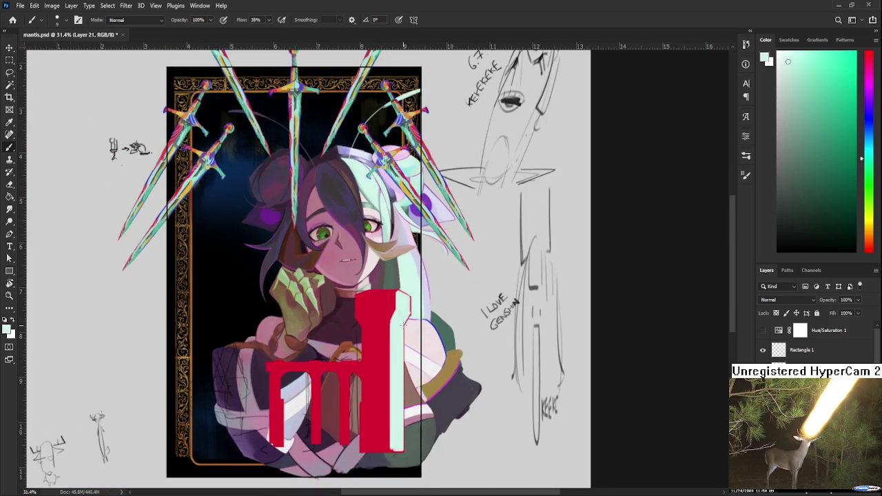
{"action": "scroll", "coordinate": [405, 324], "scroll_direction": "up", "scroll_amount": 2}
{"action": "key", "text": "r"}
{"action": "mouse_move", "coordinate": [403, 310]}
{"action": "left_mouse_down"}
{"action": "mouse_move", "coordinate": [371, 322]}
{"action": "mouse_move", "coordinate": [371, 287]}
{"action": "left_mouse_up"}
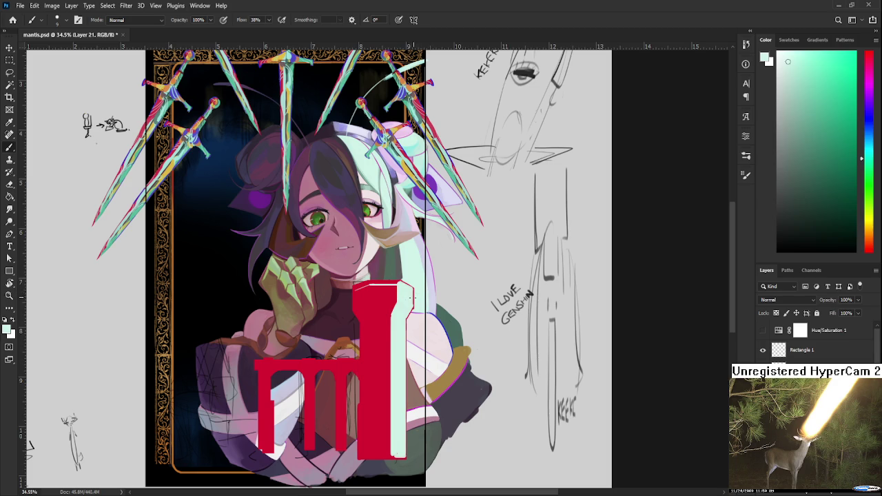
Step: Enlarge the brush to 25 and load the tower's red as the paint colour
{"action": "key", "text": "bracketright"}
{"action": "key", "text": "bracketright"}
{"action": "key", "text": "bracketright"}
{"action": "key", "text": "bracketright"}
{"action": "left_click", "coordinate": [391, 299], "text": "alt"}
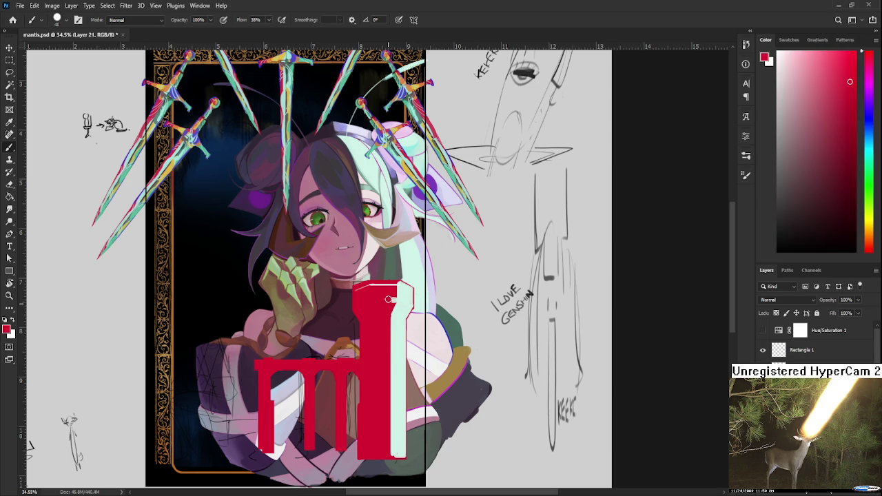
{"action": "left_click_drag", "start_coordinate": [379, 349], "coordinate": [386, 314]}
{"action": "left_click", "coordinate": [400, 308], "text": "alt"}
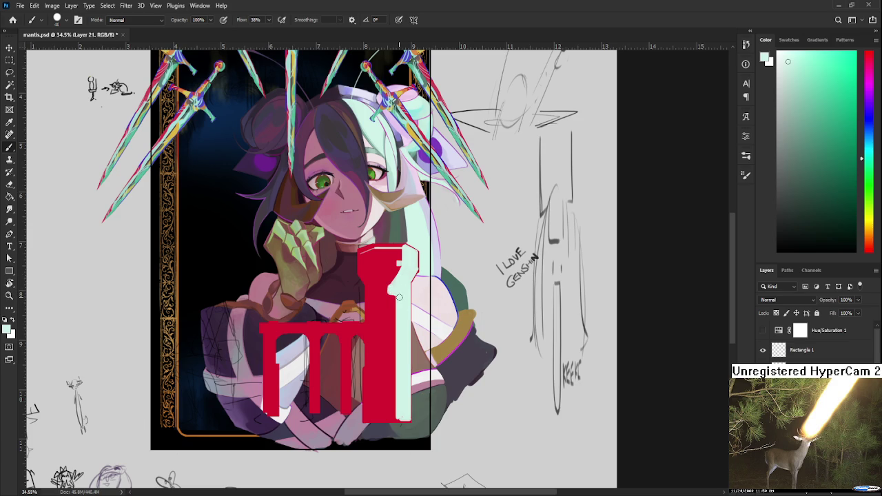
{"action": "scroll", "coordinate": [399, 294], "scroll_direction": "up", "scroll_amount": 2}
{"action": "left_click", "coordinate": [392, 317], "text": "alt"}
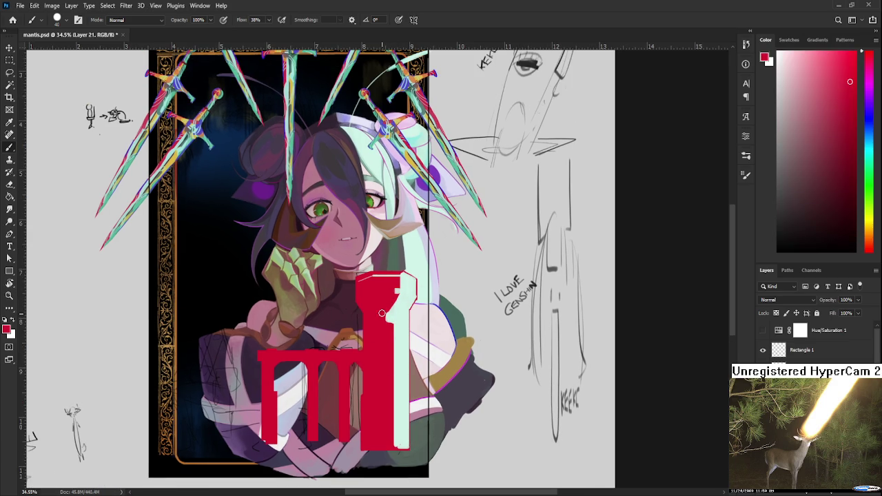
Step: Sample blue-purple from a sword and paint a short vertical stroke down the red column
{"action": "left_click_drag", "start_coordinate": [382, 307], "coordinate": [397, 402]}
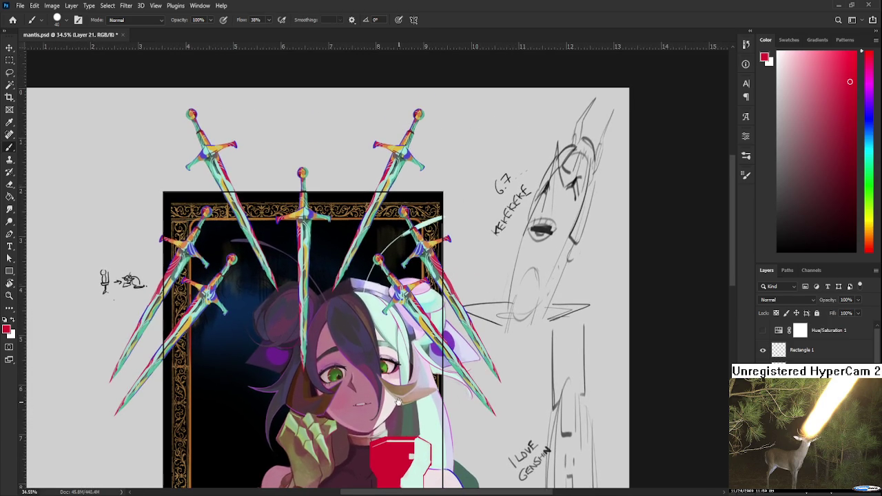
{"action": "left_click", "coordinate": [399, 291], "text": "alt"}
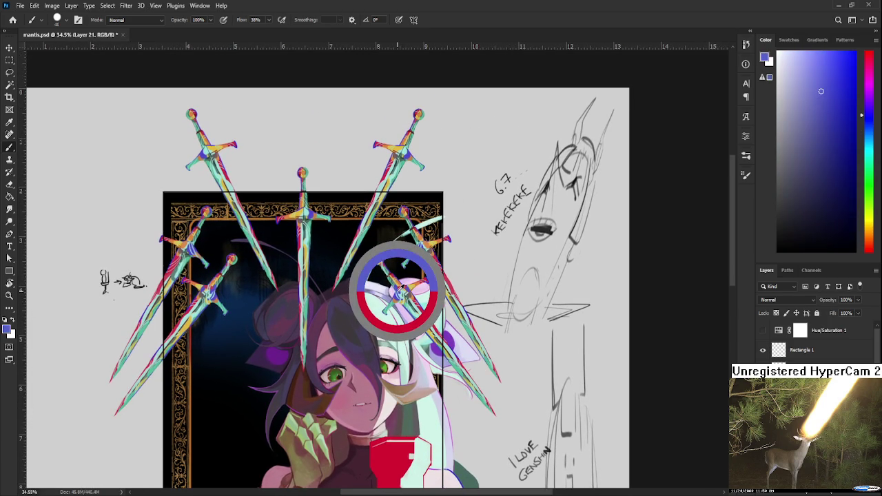
{"action": "left_click_drag", "start_coordinate": [370, 400], "coordinate": [367, 247]}
{"action": "left_click_drag", "start_coordinate": [377, 325], "coordinate": [377, 447]}
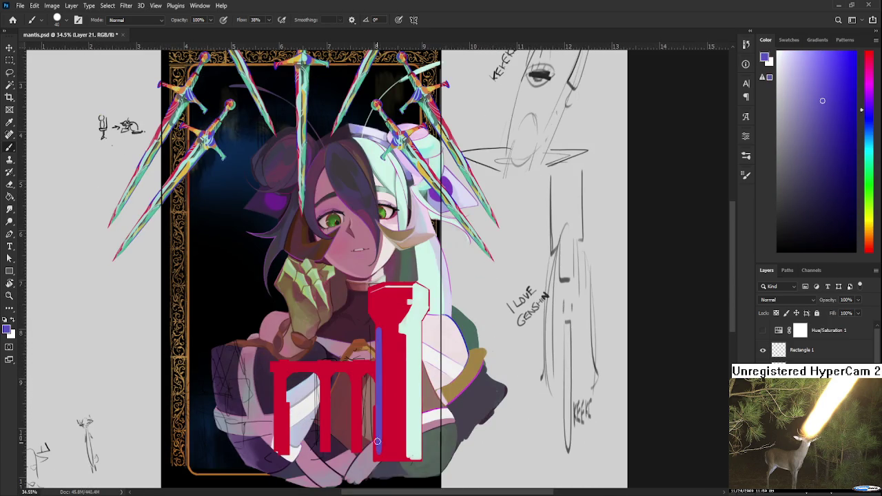
{"action": "key", "text": "ctrl+z"}
{"action": "left_click_drag", "start_coordinate": [377, 323], "coordinate": [377, 395]}
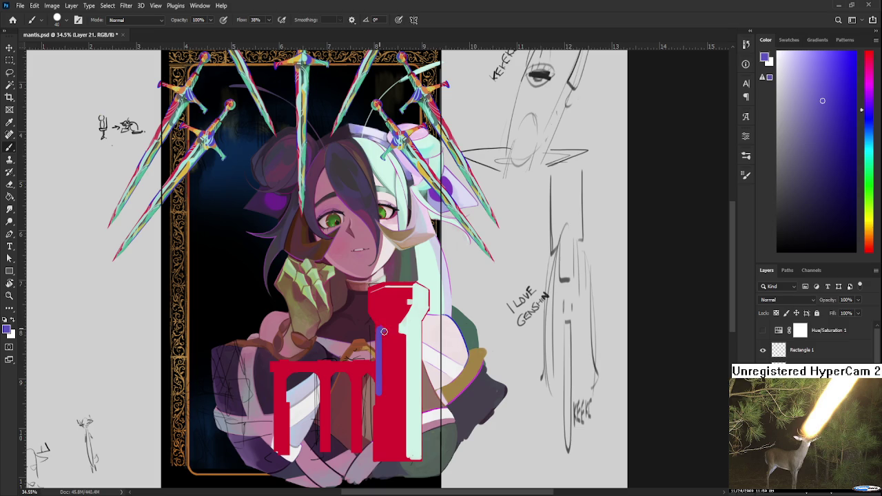
Step: Extend the blue-purple stripe further down the column and repaint it to strengthen it
{"action": "mouse_move", "coordinate": [383, 267]}
{"action": "left_mouse_down"}
{"action": "mouse_move", "coordinate": [391, 434]}
{"action": "mouse_move", "coordinate": [387, 349]}
{"action": "left_mouse_up"}
{"action": "left_click", "coordinate": [387, 349], "text": "alt"}
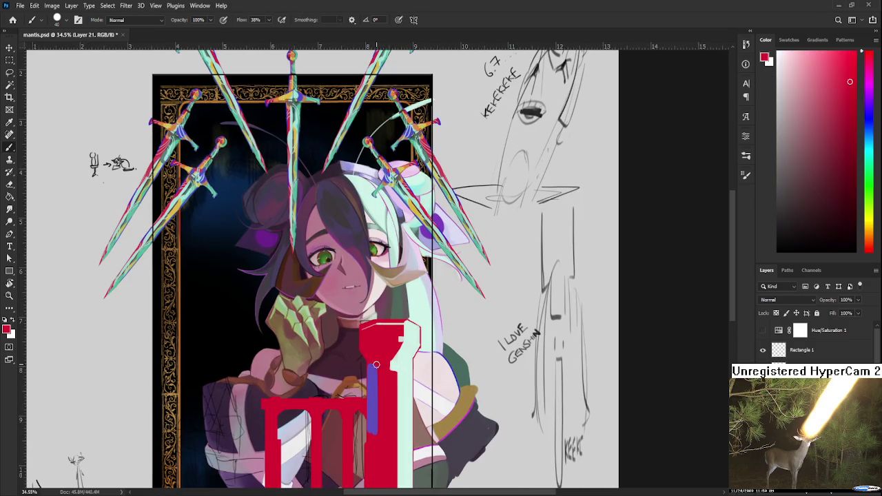
{"action": "mouse_move", "coordinate": [376, 431]}
{"action": "left_mouse_down"}
{"action": "mouse_move", "coordinate": [380, 373]}
{"action": "mouse_move", "coordinate": [380, 434]}
{"action": "left_mouse_up"}
{"action": "left_click", "coordinate": [379, 362], "text": "alt"}
{"action": "left_click_drag", "start_coordinate": [378, 385], "coordinate": [374, 437]}
{"action": "mouse_move", "coordinate": [372, 390]}
{"action": "left_mouse_down"}
{"action": "mouse_move", "coordinate": [378, 442]}
{"action": "mouse_move", "coordinate": [385, 350]}
{"action": "left_mouse_up"}
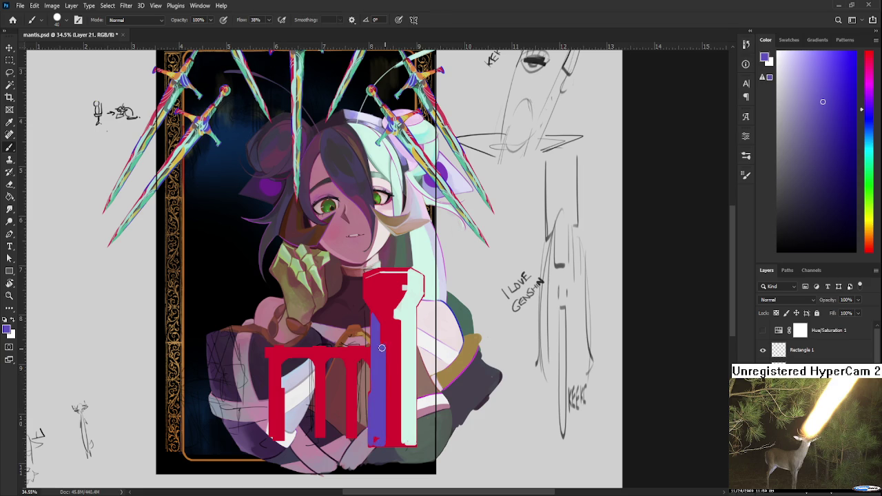
Step: Add a short horizontal blue-violet mark across the column's red bar
{"action": "left_click", "coordinate": [383, 315], "text": "alt"}
{"action": "left_click", "coordinate": [382, 335], "text": "alt"}
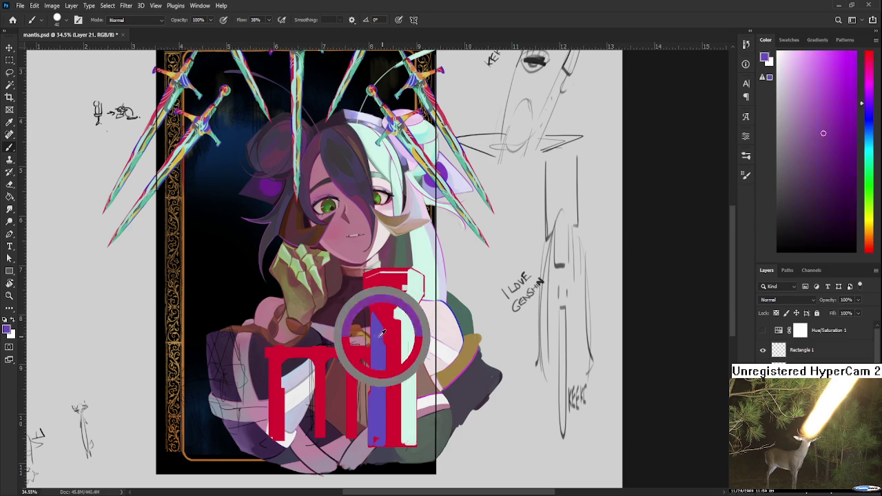
{"action": "left_click_drag", "start_coordinate": [374, 305], "coordinate": [389, 305]}
{"action": "left_click", "coordinate": [379, 296], "text": "alt"}
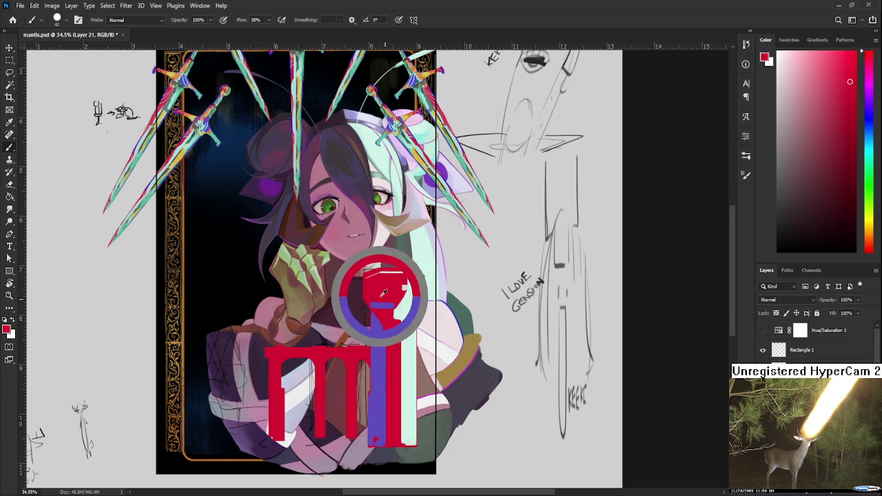
{"action": "left_click", "coordinate": [381, 295], "text": "alt"}
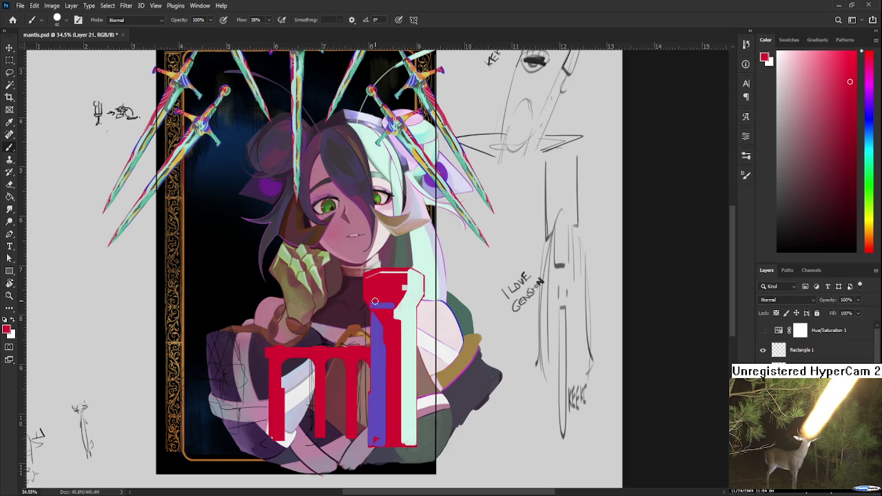
Step: Shrink the brush to 10 and paint a purple band near the column top
{"action": "key", "text": "bracketleft"}
{"action": "key", "text": "bracketleft"}
{"action": "key", "text": "bracketleft"}
{"action": "scroll", "coordinate": [386, 306], "scroll_direction": "up", "scroll_amount": 2}
{"action": "left_click", "coordinate": [372, 335], "text": "alt"}
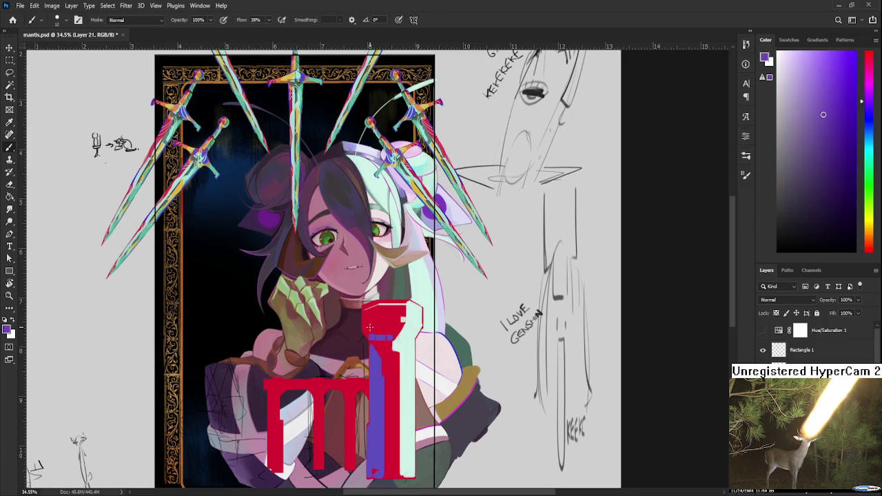
{"action": "left_click_drag", "start_coordinate": [391, 329], "coordinate": [394, 333]}
{"action": "left_click", "coordinate": [366, 324], "text": "alt"}
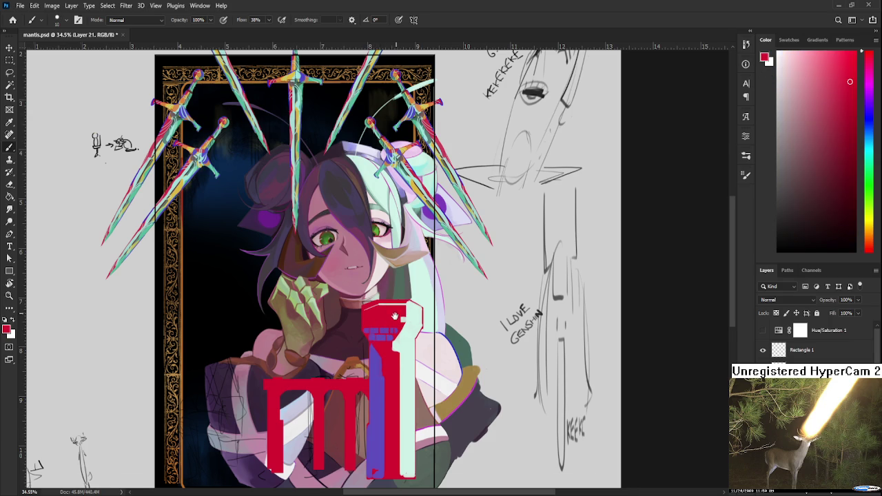
Step: Sample mint from the column and toggle between the Eraser and Brush tools
{"action": "left_click_drag", "start_coordinate": [395, 315], "coordinate": [392, 331]}
{"action": "left_click", "coordinate": [411, 324], "text": "alt"}
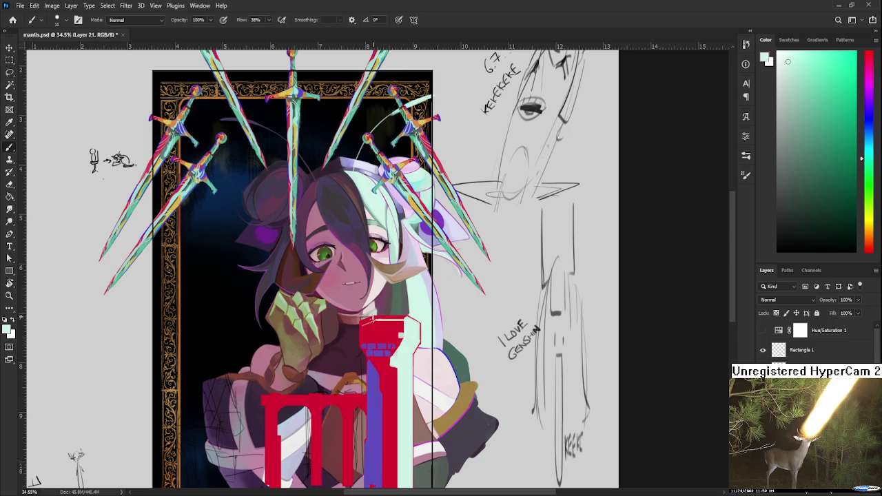
{"action": "key", "text": "e"}
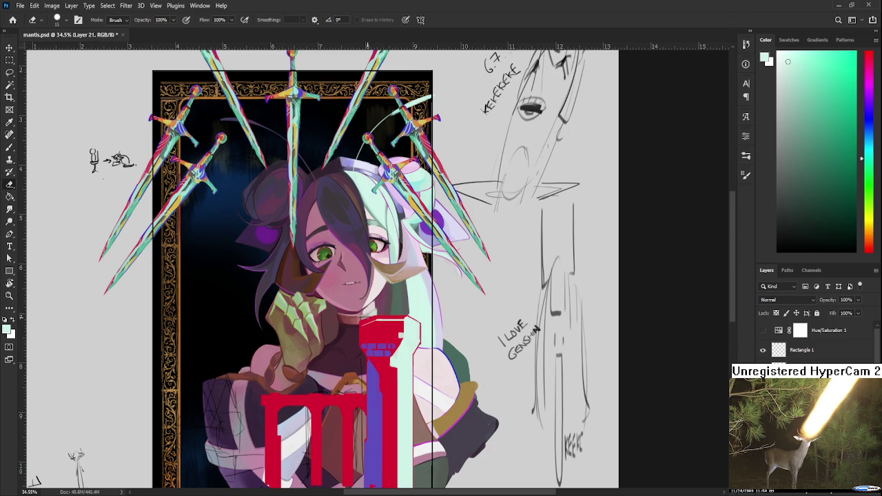
{"action": "key", "text": "b"}
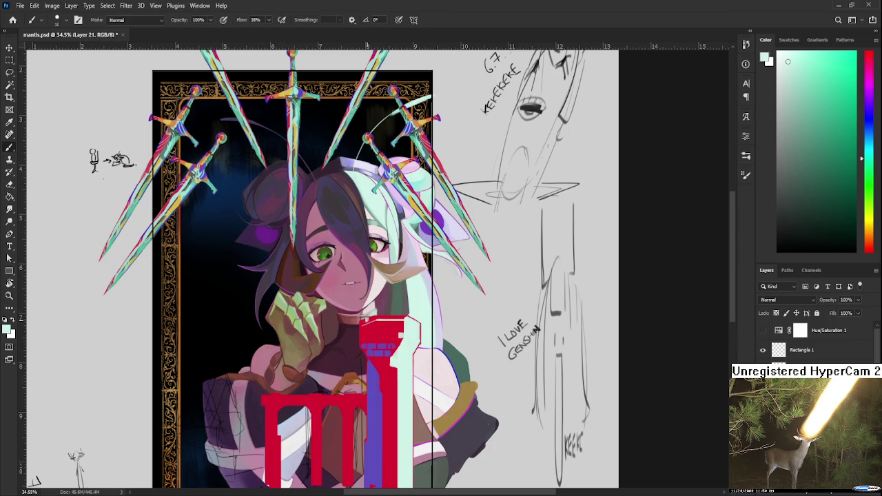
{"action": "key", "text": "e"}
{"action": "key", "text": "b"}
{"action": "key", "text": "e"}
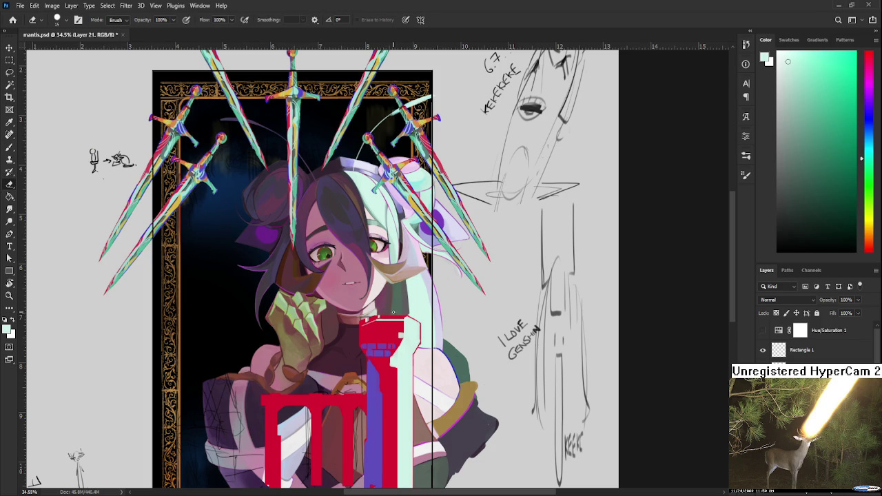
{"action": "key", "text": "b"}
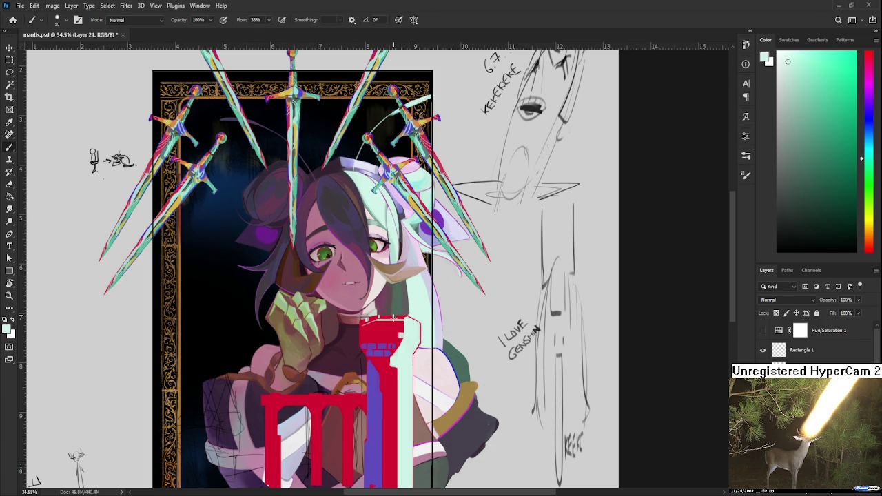
{"action": "key", "text": "e"}
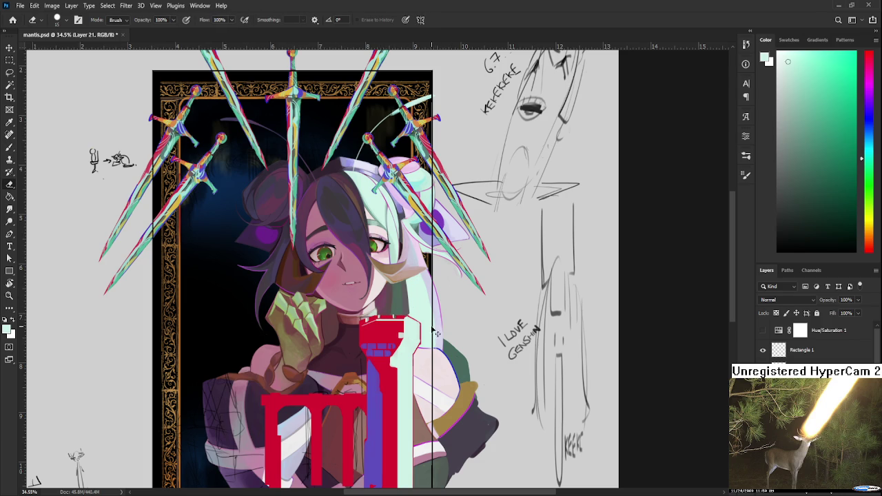
{"action": "left_click_drag", "start_coordinate": [436, 333], "coordinate": [455, 316]}
{"action": "key", "text": "b"}
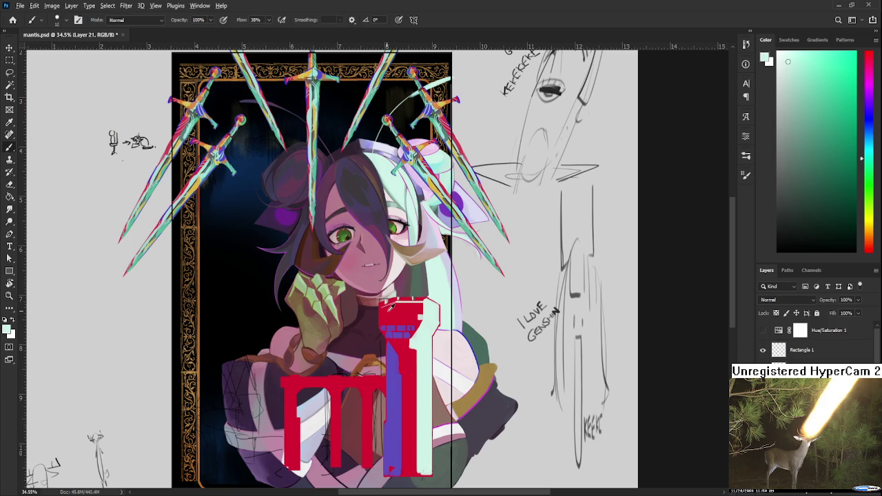
Step: Enlarge the brush to 15 and fill the tower's upper-left section with violet
{"action": "left_click", "coordinate": [391, 307], "text": "alt"}
{"action": "left_click", "coordinate": [396, 328], "text": "alt"}
{"action": "key", "text": "bracketright"}
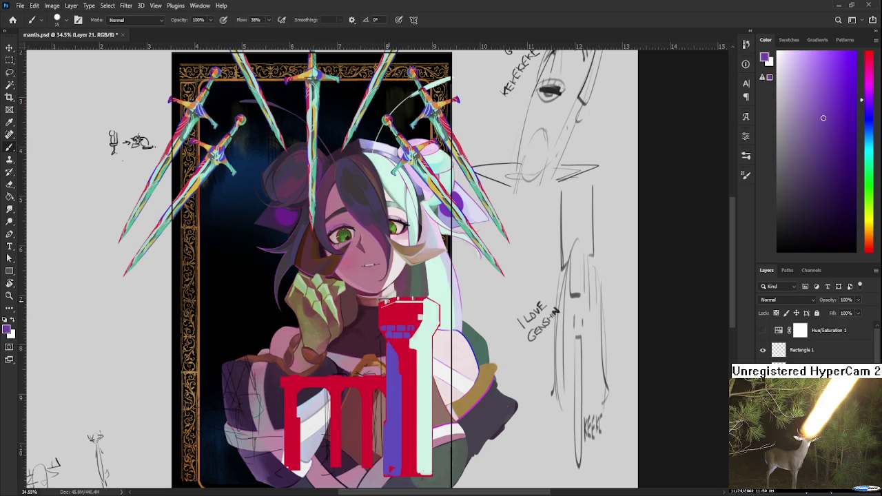
{"action": "left_click_drag", "start_coordinate": [389, 303], "coordinate": [386, 322]}
{"action": "left_click", "coordinate": [398, 306], "text": "alt"}
{"action": "left_click", "coordinate": [402, 317], "text": "alt"}
{"action": "left_click", "coordinate": [390, 316], "text": "alt"}
{"action": "left_click_drag", "start_coordinate": [390, 342], "coordinate": [396, 340]}
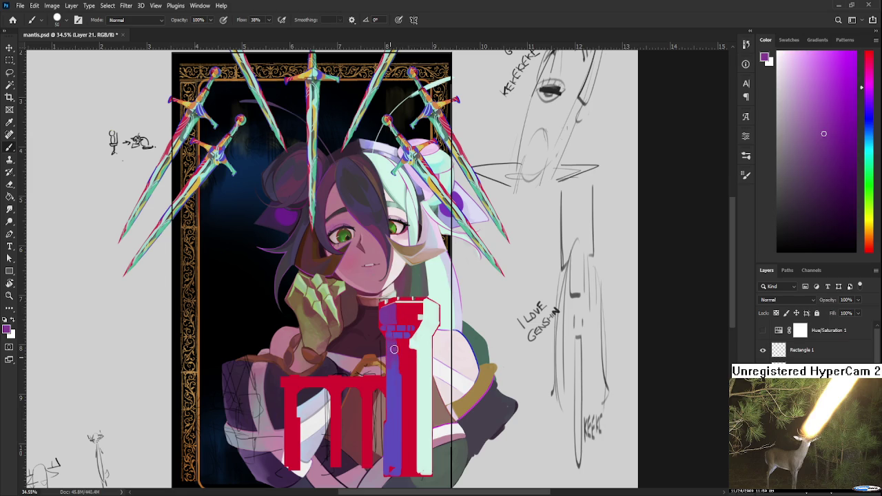
Step: Resample various purple, blue-purple and red shades from the pillar stripe
{"action": "left_click", "coordinate": [398, 345], "text": "alt"}
{"action": "left_click", "coordinate": [392, 361], "text": "alt"}
{"action": "left_click", "coordinate": [402, 358], "text": "alt"}
{"action": "left_click", "coordinate": [394, 345], "text": "alt"}
{"action": "left_click", "coordinate": [394, 389], "text": "alt"}
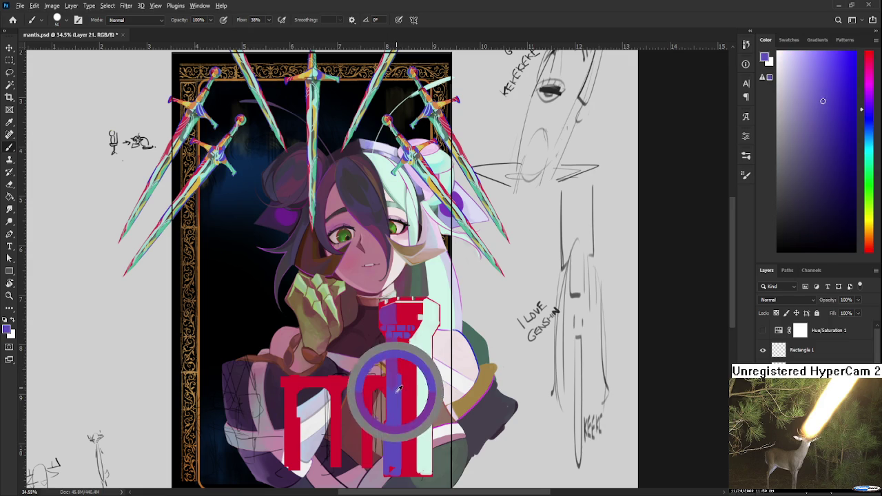
{"action": "scroll", "coordinate": [394, 386], "scroll_direction": "down", "scroll_amount": 1}
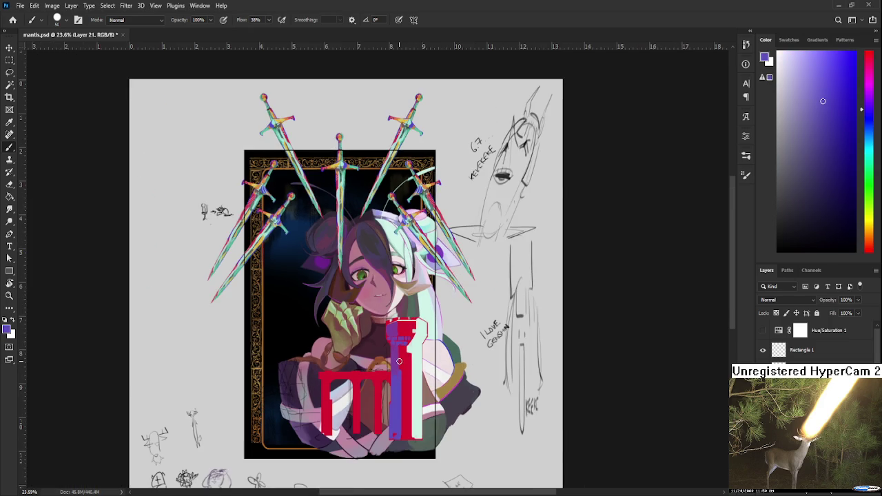
{"action": "scroll", "coordinate": [399, 365], "scroll_direction": "up", "scroll_amount": 3}
{"action": "scroll", "coordinate": [406, 341], "scroll_direction": "up", "scroll_amount": 1}
{"action": "left_click_drag", "start_coordinate": [406, 341], "coordinate": [426, 341]}
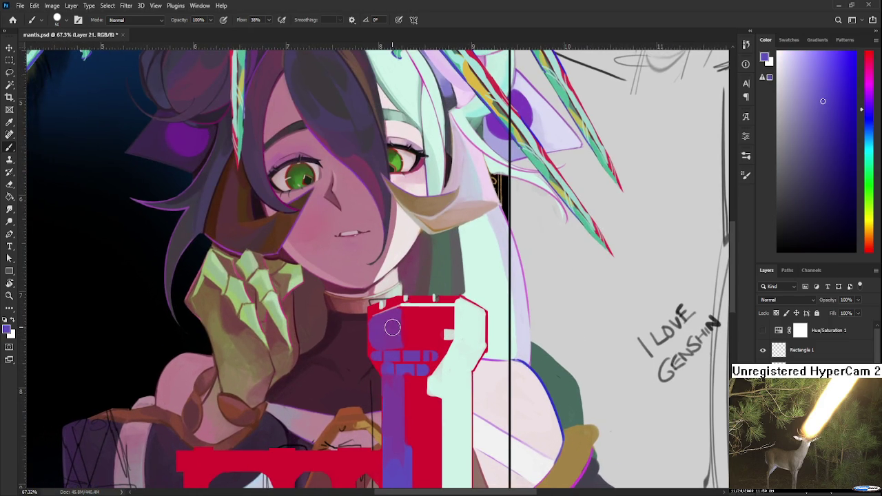
{"action": "left_click", "coordinate": [388, 328], "text": "alt"}
Step: Shrink the brush to about 10 px and sample colours, ending on a gold from the artwork
{"action": "key", "text": "bracketleft"}
{"action": "key", "text": "bracketleft"}
{"action": "key", "text": "bracketleft"}
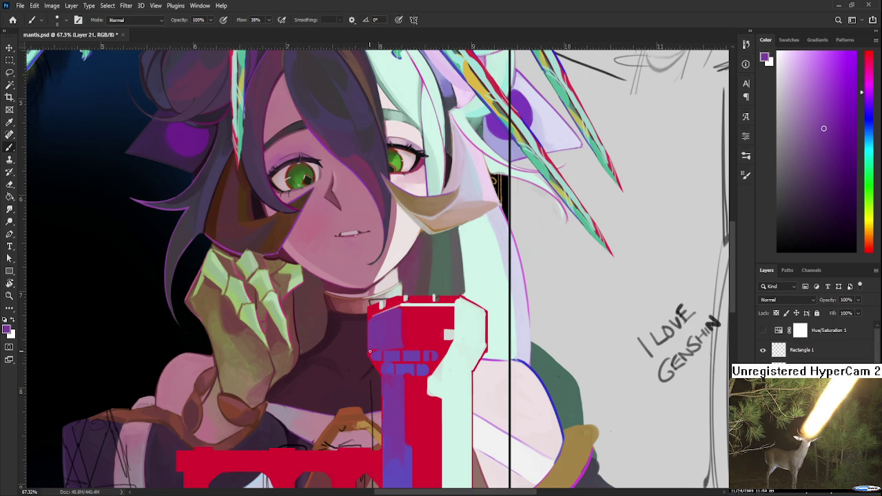
{"action": "left_click", "coordinate": [401, 321], "text": "alt"}
{"action": "left_click", "coordinate": [404, 310], "text": "alt"}
{"action": "scroll", "coordinate": [405, 341], "scroll_direction": "up", "scroll_amount": 2}
{"action": "scroll", "coordinate": [405, 356], "scroll_direction": "down", "scroll_amount": 2, "text": "alt"}
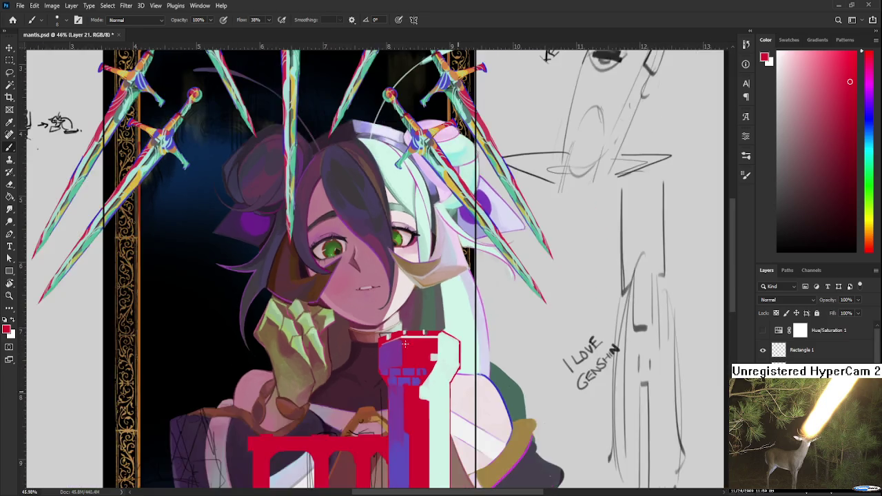
{"action": "scroll", "coordinate": [404, 344], "scroll_direction": "up", "scroll_amount": 2}
{"action": "scroll", "coordinate": [366, 374], "scroll_direction": "up", "scroll_amount": 2}
{"action": "scroll", "coordinate": [370, 410], "scroll_direction": "up", "scroll_amount": 2}
{"action": "mouse_move", "coordinate": [400, 293]}
{"action": "left_mouse_down"}
{"action": "mouse_move", "coordinate": [373, 297]}
{"action": "mouse_move", "coordinate": [366, 283]}
{"action": "left_mouse_up"}
{"action": "scroll", "coordinate": [356, 371], "scroll_direction": "up", "scroll_amount": 3, "text": "alt"}
{"action": "scroll", "coordinate": [357, 371], "scroll_direction": "up", "scroll_amount": 2, "text": "alt"}
{"action": "scroll", "coordinate": [356, 371], "scroll_direction": "up", "scroll_amount": 1, "text": "alt"}
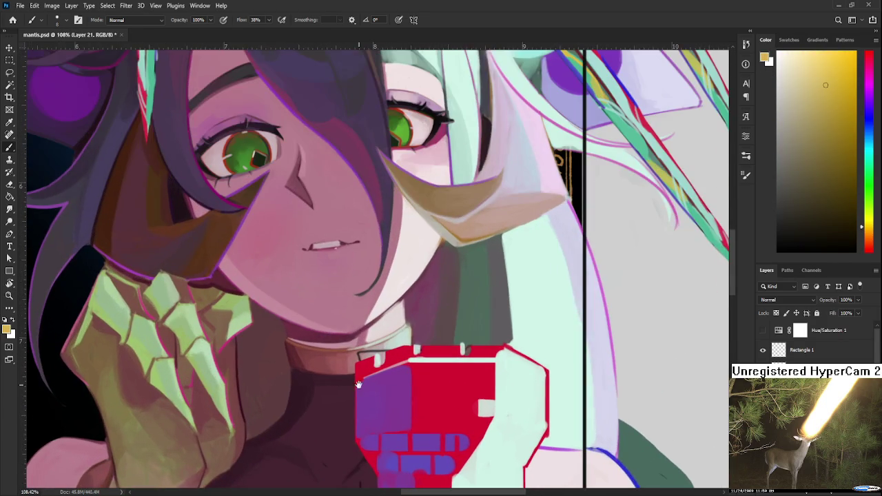
Step: Try a gold line down the pillar's left edge, undo it, and richen the gold to yellow-orange
{"action": "scroll", "coordinate": [358, 382], "scroll_direction": "up", "scroll_amount": 1, "text": "alt"}
{"action": "mouse_move", "coordinate": [371, 337]}
{"action": "left_mouse_down"}
{"action": "mouse_move", "coordinate": [371, 413]}
{"action": "mouse_move", "coordinate": [370, 339]}
{"action": "left_mouse_up"}
{"action": "key", "text": "ctrl+z"}
{"action": "left_click_drag", "start_coordinate": [804, 81], "coordinate": [846, 73]}
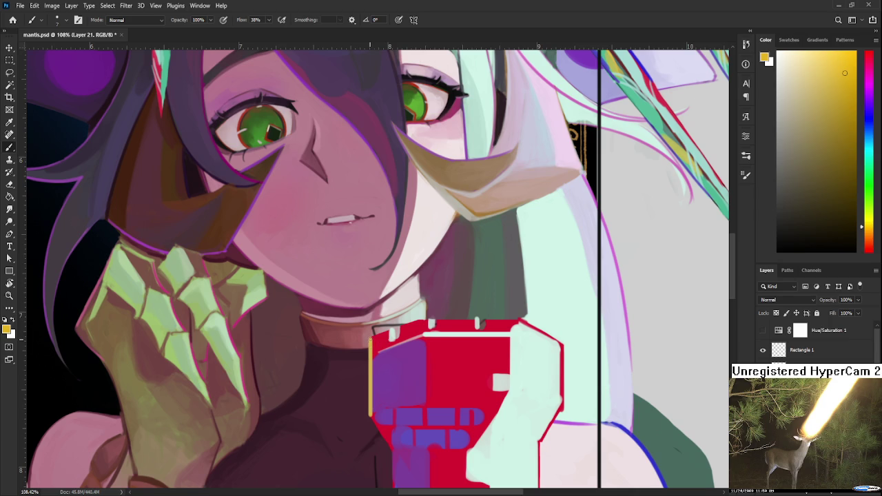
Step: Pick orange-red in the Color panel and overpaint the lower part of the gold edge
{"action": "mouse_move", "coordinate": [370, 416]}
{"action": "left_mouse_down"}
{"action": "mouse_move", "coordinate": [361, 298]}
{"action": "mouse_move", "coordinate": [380, 327]}
{"action": "left_mouse_up"}
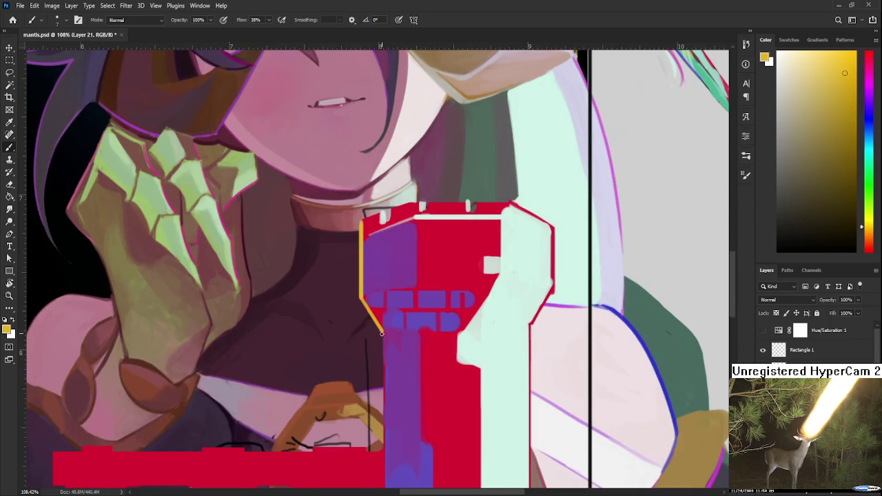
{"action": "left_click", "coordinate": [871, 254]}
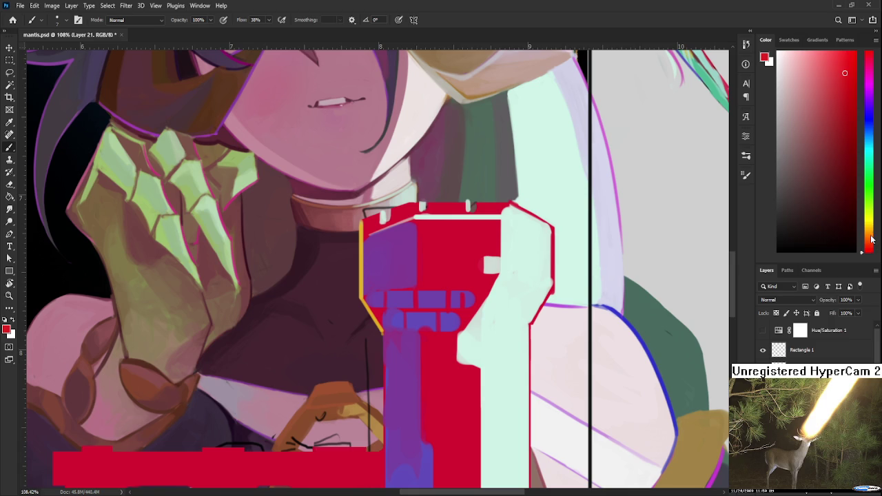
{"action": "left_click", "coordinate": [868, 242]}
{"action": "left_click_drag", "start_coordinate": [402, 332], "coordinate": [374, 388]}
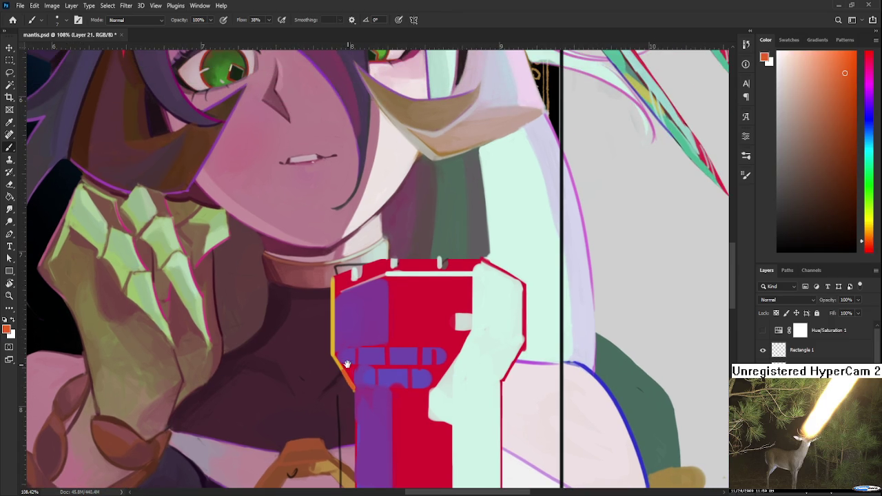
{"action": "left_click_drag", "start_coordinate": [346, 364], "coordinate": [352, 400]}
{"action": "left_click_drag", "start_coordinate": [338, 316], "coordinate": [337, 363]}
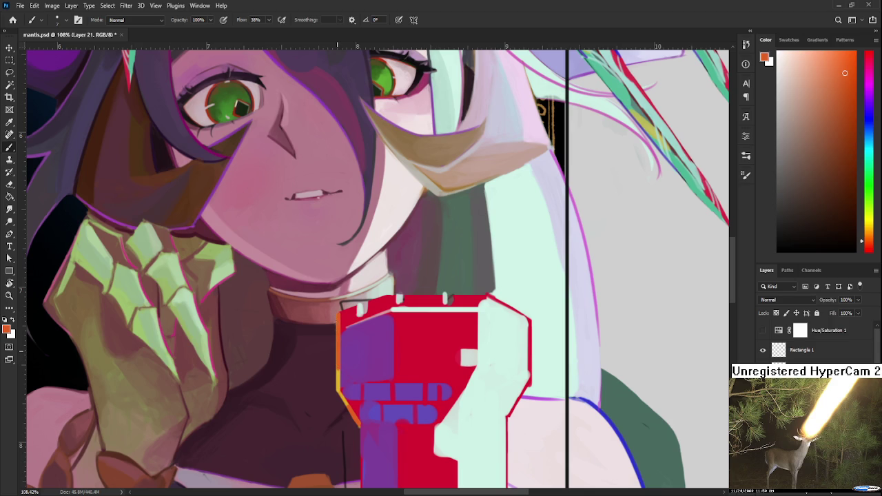
Step: Resample the gold from the pillar's left edge
{"action": "left_click", "coordinate": [338, 372], "text": "alt"}
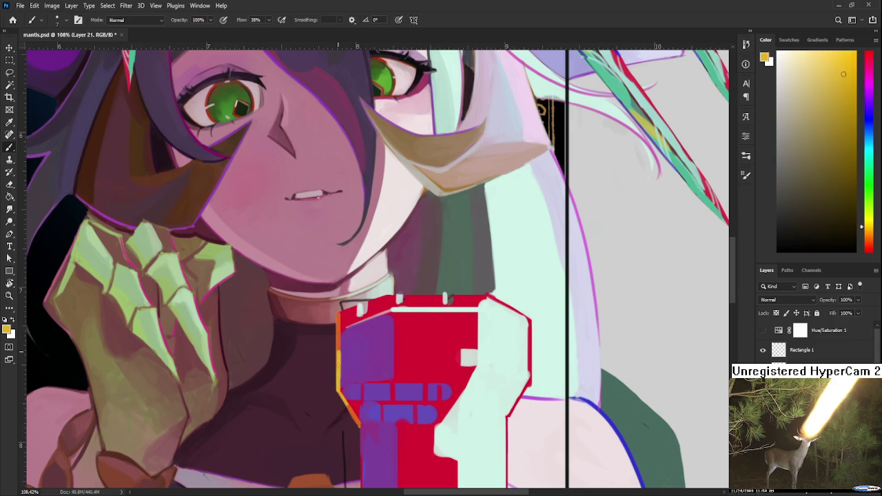
{"action": "left_click", "coordinate": [337, 370], "text": "alt"}
{"action": "scroll", "coordinate": [377, 321], "scroll_direction": "down", "scroll_amount": 3}
{"action": "scroll", "coordinate": [386, 337], "scroll_direction": "down", "scroll_amount": 1}
{"action": "scroll", "coordinate": [406, 365], "scroll_direction": "up", "scroll_amount": 4}
{"action": "scroll", "coordinate": [416, 384], "scroll_direction": "up", "scroll_amount": 1}
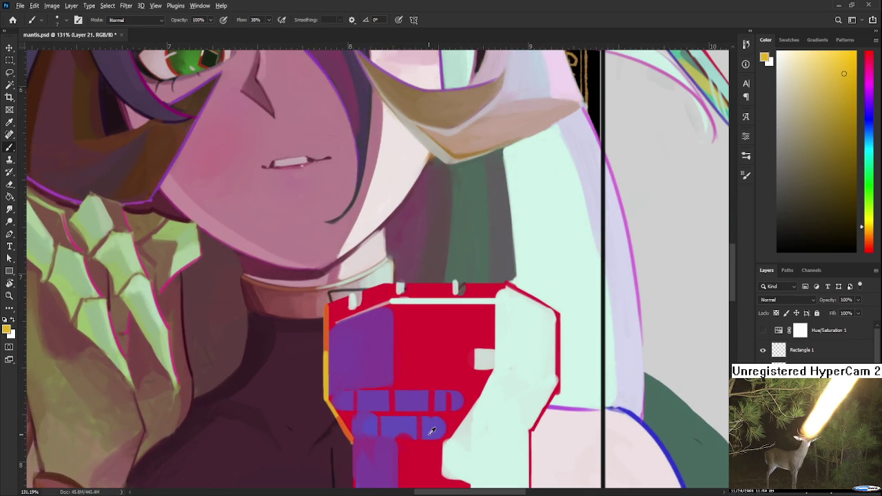
Step: Paint a thin, more saturated dark purple line along the pillar's edge, then resample the golden yellow
{"action": "left_click", "coordinate": [403, 416], "text": "alt"}
{"action": "left_click", "coordinate": [838, 69]}
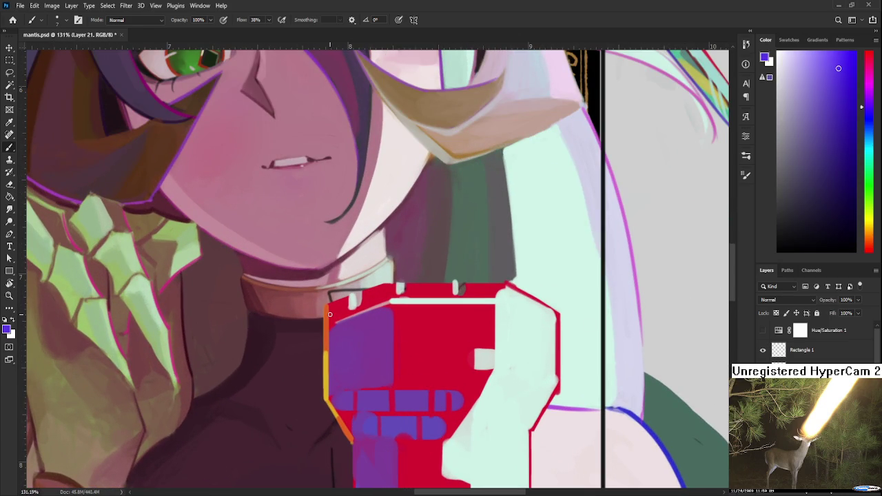
{"action": "left_click_drag", "start_coordinate": [330, 307], "coordinate": [330, 392]}
{"action": "key", "text": "ctrl+z"}
{"action": "left_click_drag", "start_coordinate": [328, 318], "coordinate": [327, 373]}
{"action": "left_click", "coordinate": [330, 406], "text": "alt"}
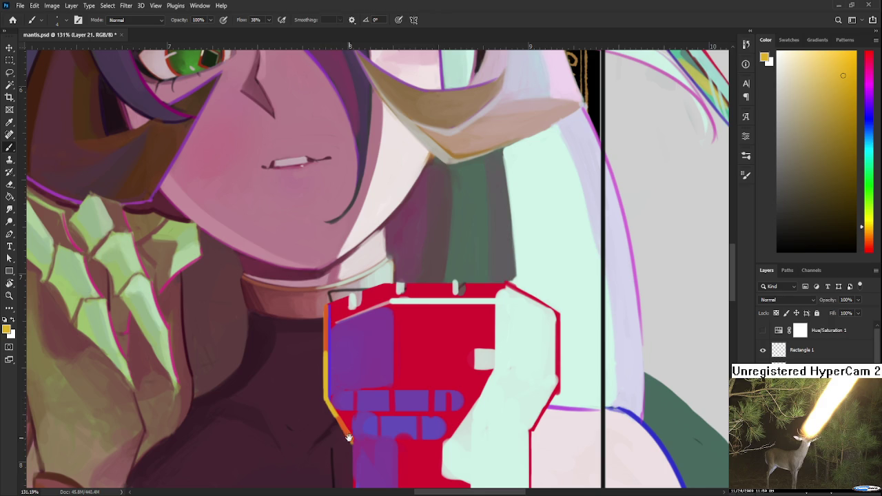
{"action": "left_click_drag", "start_coordinate": [355, 428], "coordinate": [358, 399]}
{"action": "scroll", "coordinate": [356, 399], "scroll_direction": "down", "scroll_amount": 3}
{"action": "scroll", "coordinate": [361, 403], "scroll_direction": "down", "scroll_amount": 2}
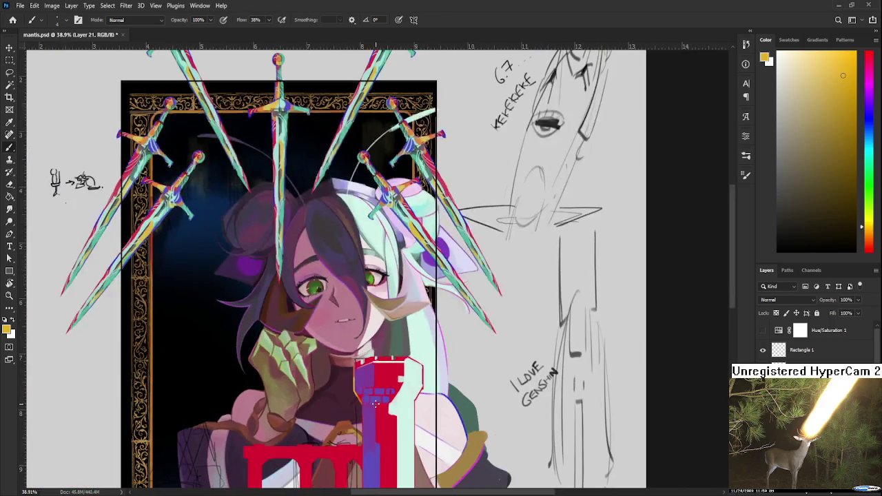
Step: Sample a yellower gold and redraw a thin gold line beside the purple column's left edge
{"action": "scroll", "coordinate": [365, 407], "scroll_direction": "up", "scroll_amount": 2}
{"action": "scroll", "coordinate": [372, 410], "scroll_direction": "up", "scroll_amount": 1}
{"action": "left_click_drag", "start_coordinate": [372, 410], "coordinate": [377, 316]}
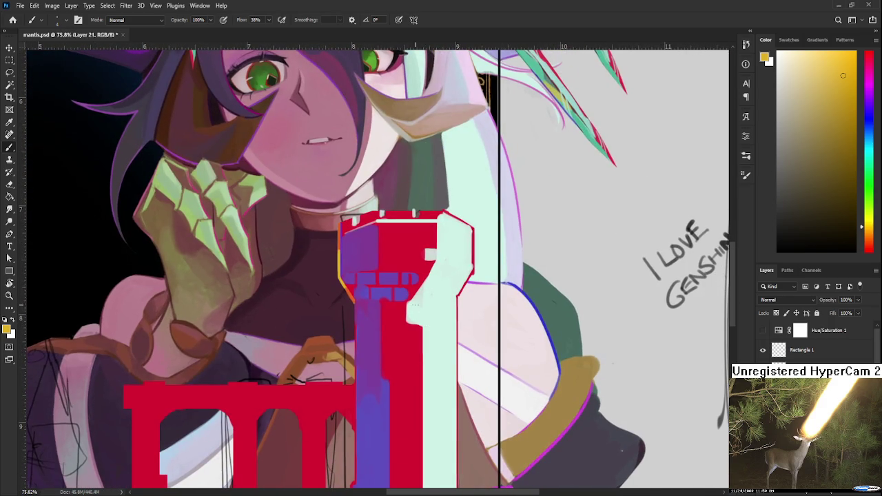
{"action": "left_click", "coordinate": [343, 276], "text": "alt"}
{"action": "mouse_move", "coordinate": [362, 403]}
{"action": "left_mouse_down"}
{"action": "mouse_move", "coordinate": [358, 310]}
{"action": "mouse_move", "coordinate": [352, 389]}
{"action": "left_mouse_up"}
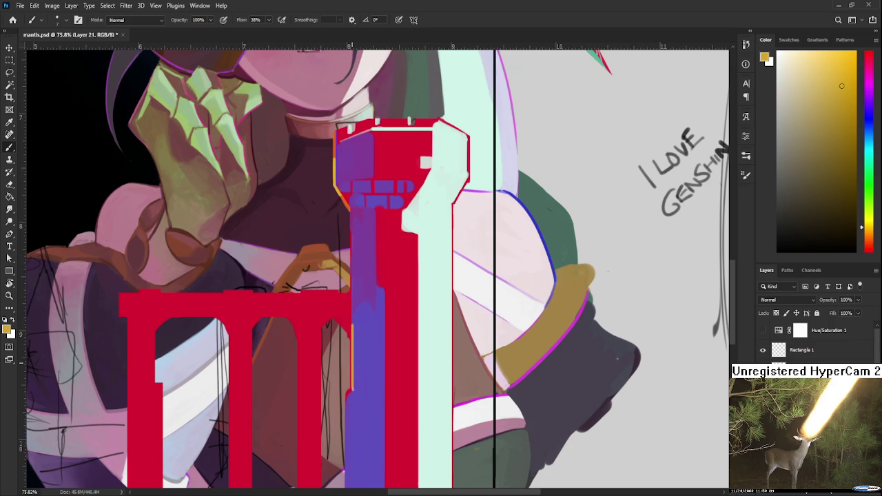
{"action": "key", "text": "ctrl+z"}
{"action": "left_click_drag", "start_coordinate": [352, 326], "coordinate": [349, 389]}
Step: Pick an orange-red paint colour and scroll down to the lower pillar
{"action": "scroll", "coordinate": [351, 325], "scroll_direction": "up", "scroll_amount": 5}
{"action": "right_click", "coordinate": [339, 330], "text": "alt+shift"}
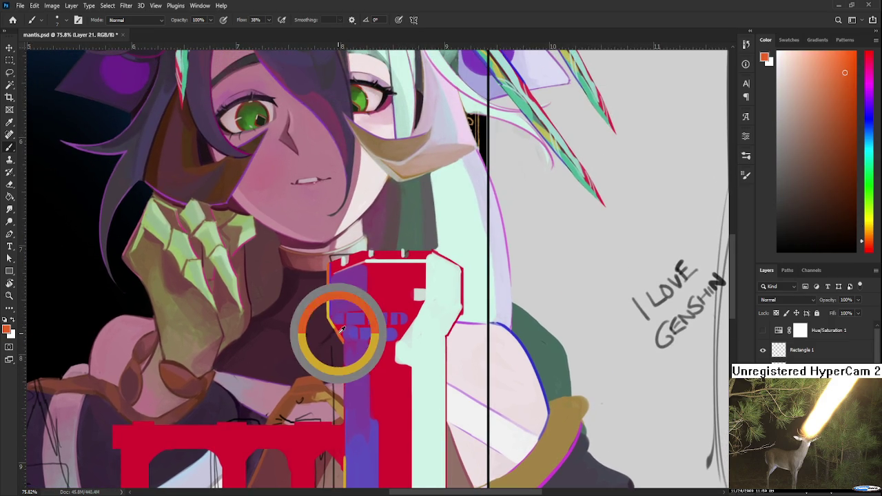
{"action": "scroll", "coordinate": [349, 322], "scroll_direction": "down", "scroll_amount": 4}
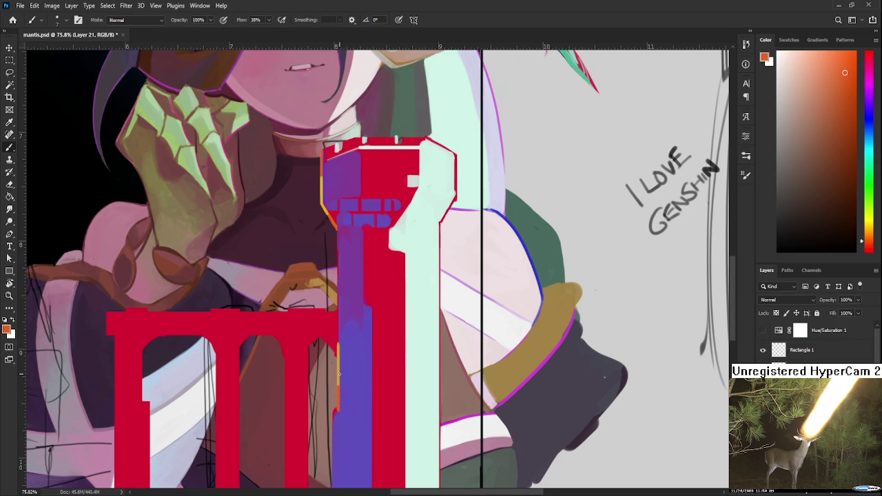
{"action": "scroll", "coordinate": [339, 374], "scroll_direction": "down", "scroll_amount": 2}
{"action": "scroll", "coordinate": [338, 373], "scroll_direction": "down", "scroll_amount": 1}
{"action": "scroll", "coordinate": [339, 372], "scroll_direction": "down", "scroll_amount": 2}
{"action": "scroll", "coordinate": [339, 372], "scroll_direction": "down", "scroll_amount": 1}
{"action": "scroll", "coordinate": [337, 361], "scroll_direction": "up", "scroll_amount": 3}
{"action": "scroll", "coordinate": [336, 355], "scroll_direction": "up", "scroll_amount": 2}
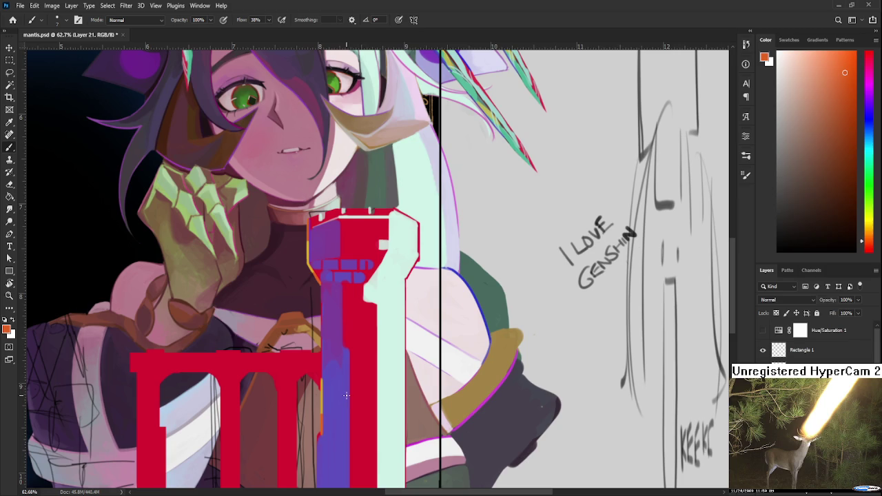
Step: With the pillar's red and a larger brush, paint a dark line up the purple column
{"action": "left_click_drag", "start_coordinate": [344, 396], "coordinate": [374, 322]}
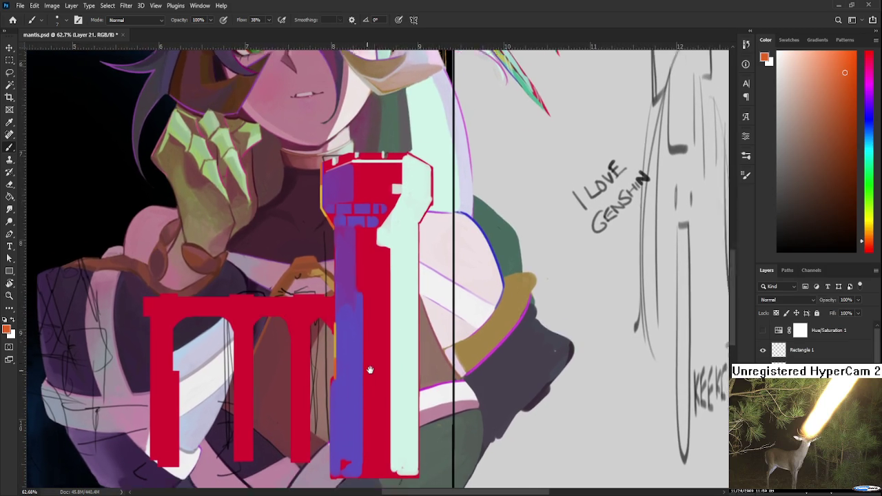
{"action": "scroll", "coordinate": [369, 351], "scroll_direction": "down", "scroll_amount": 2}
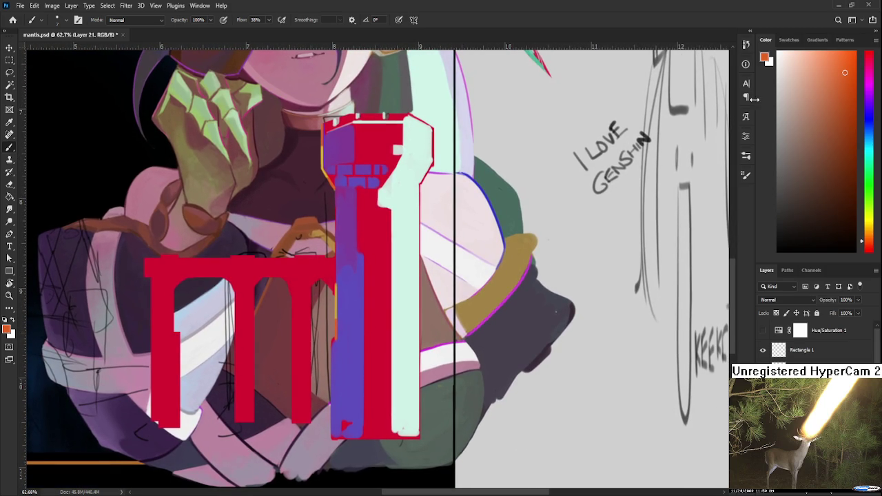
{"action": "scroll", "coordinate": [369, 350], "scroll_direction": "up", "scroll_amount": 1}
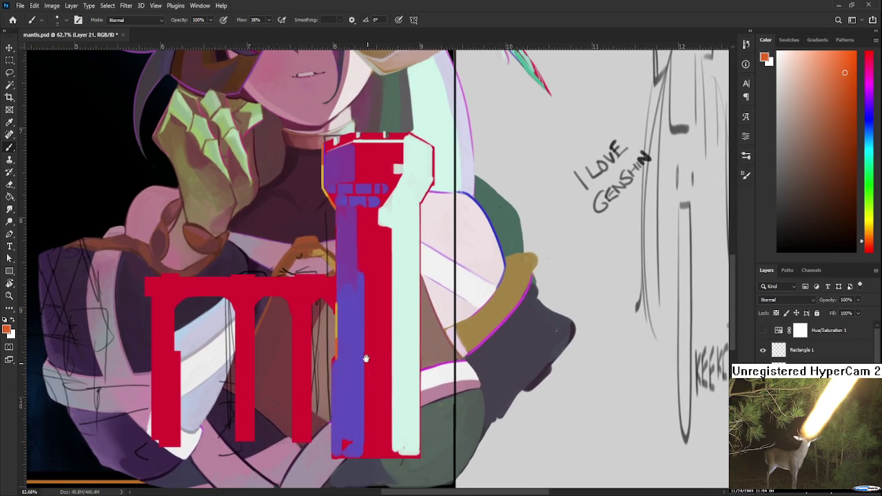
{"action": "left_click", "coordinate": [369, 372], "text": "alt"}
{"action": "key", "text": "bracketright"}
{"action": "key", "text": "bracketright"}
{"action": "key", "text": "bracketright"}
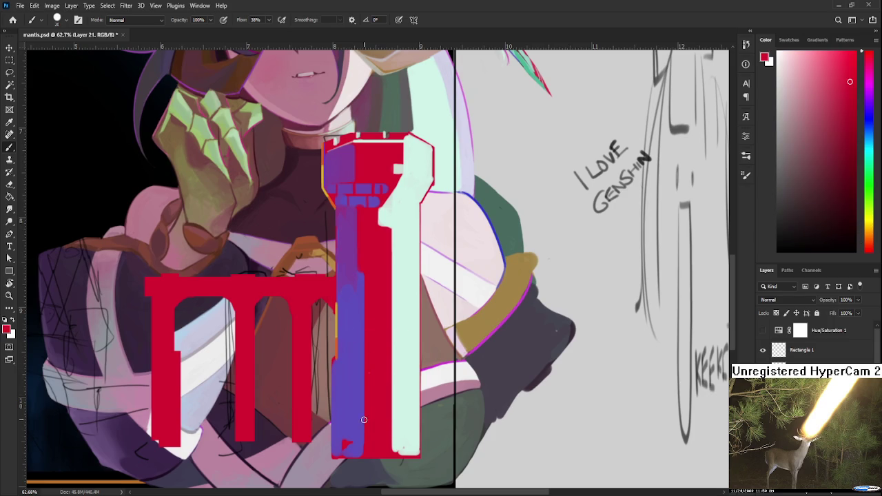
{"action": "left_click_drag", "start_coordinate": [359, 455], "coordinate": [360, 351]}
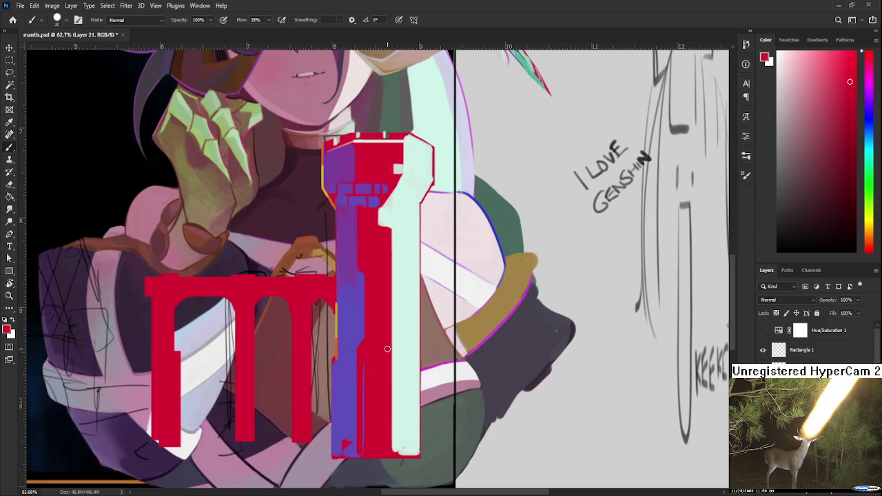
Step: Paint thin darker streaks down the pillar and red along the red-mint boundary
{"action": "left_click_drag", "start_coordinate": [388, 341], "coordinate": [384, 433]}
{"action": "left_click_drag", "start_coordinate": [357, 364], "coordinate": [364, 423]}
{"action": "left_click", "coordinate": [352, 357], "text": "alt"}
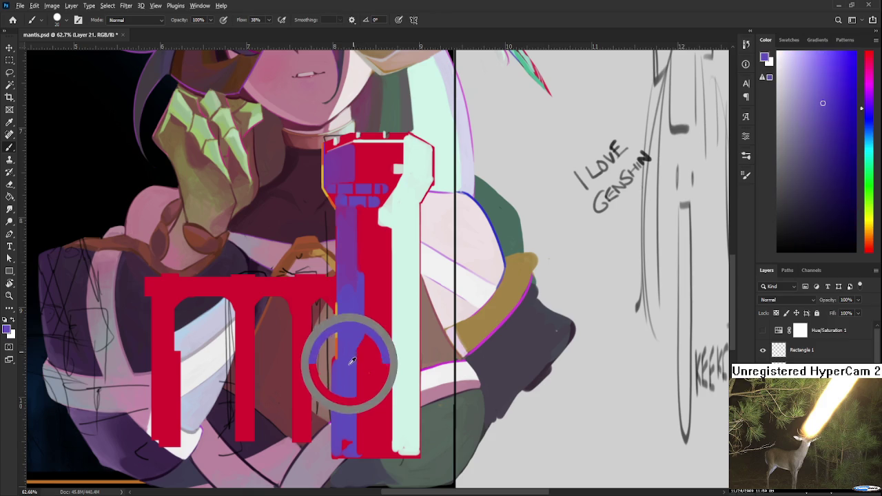
{"action": "left_click", "coordinate": [381, 341], "text": "alt"}
{"action": "left_click_drag", "start_coordinate": [389, 354], "coordinate": [387, 447]}
Step: Sample mint and progressively darker purples from the column with a slightly smaller brush
{"action": "scroll", "coordinate": [390, 330], "scroll_direction": "up", "scroll_amount": 1}
{"action": "left_click_drag", "start_coordinate": [359, 345], "coordinate": [401, 345]}
{"action": "key", "text": "bracketleft"}
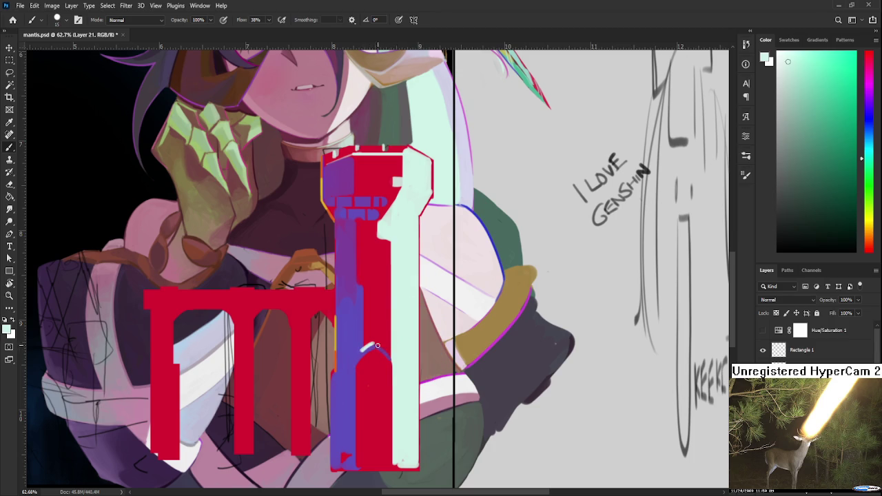
{"action": "left_click", "coordinate": [359, 354], "text": "alt"}
{"action": "left_click", "coordinate": [365, 351], "text": "alt"}
{"action": "left_click", "coordinate": [367, 349], "text": "alt"}
{"action": "left_click", "coordinate": [370, 346], "text": "alt"}
Step: Settle on a muted magenta-purple from the tower and enlarge the brush
{"action": "left_click", "coordinate": [364, 349], "text": "alt"}
{"action": "left_click", "coordinate": [356, 350], "text": "alt"}
{"action": "left_click", "coordinate": [372, 355], "text": "alt"}
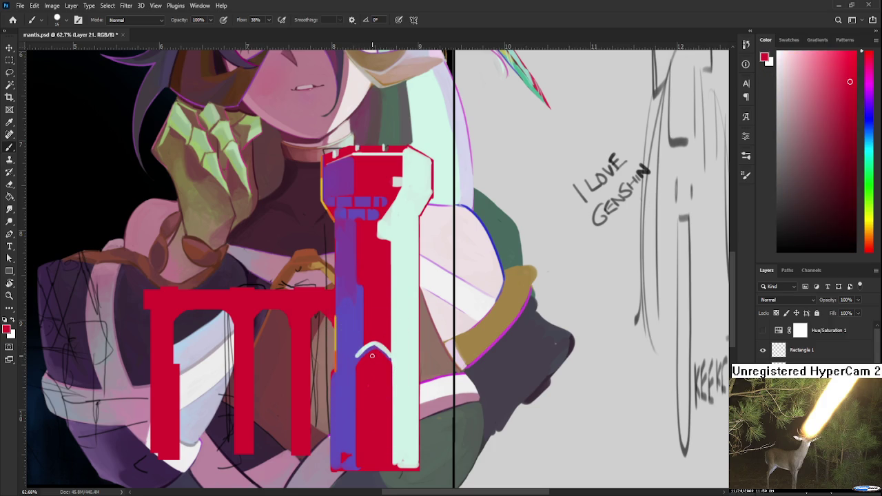
{"action": "left_click", "coordinate": [354, 365], "text": "alt"}
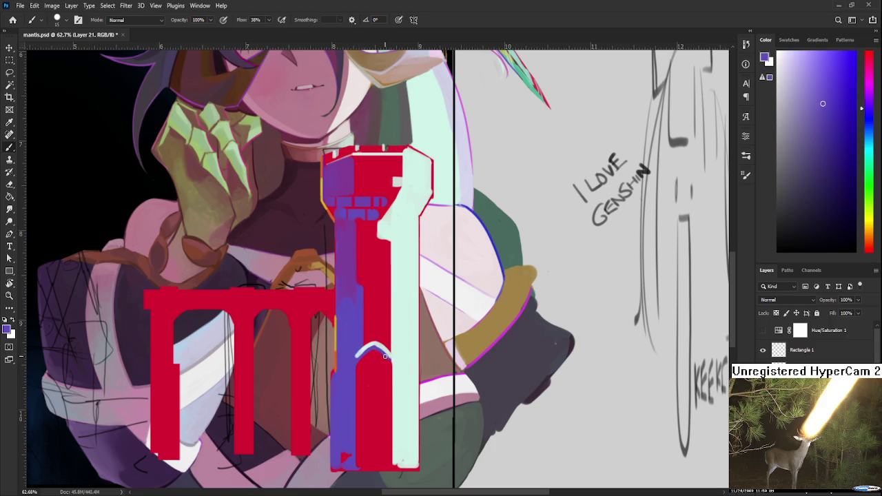
{"action": "left_click", "coordinate": [385, 357], "text": "alt"}
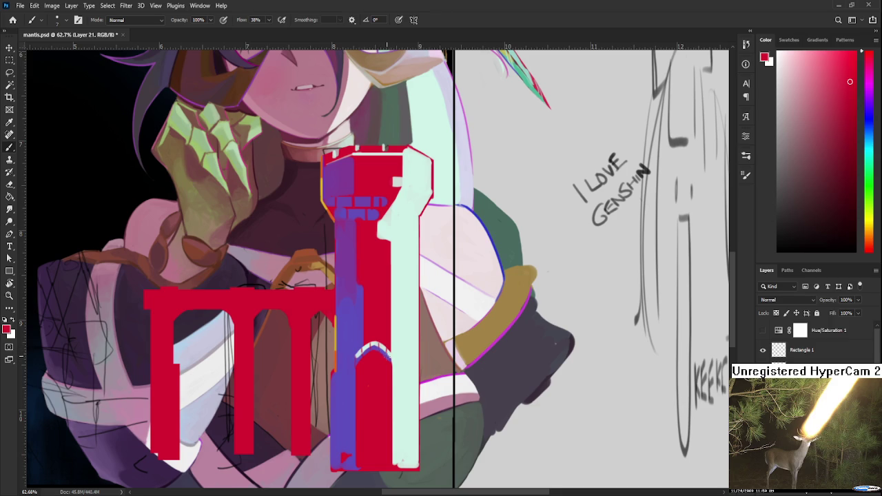
{"action": "left_click_drag", "start_coordinate": [384, 351], "coordinate": [390, 341]}
{"action": "left_click", "coordinate": [356, 363], "text": "alt"}
{"action": "left_click", "coordinate": [346, 350], "text": "alt"}
{"action": "key", "text": "bracketright"}
{"action": "key", "text": "bracketright"}
{"action": "key", "text": "bracketright"}
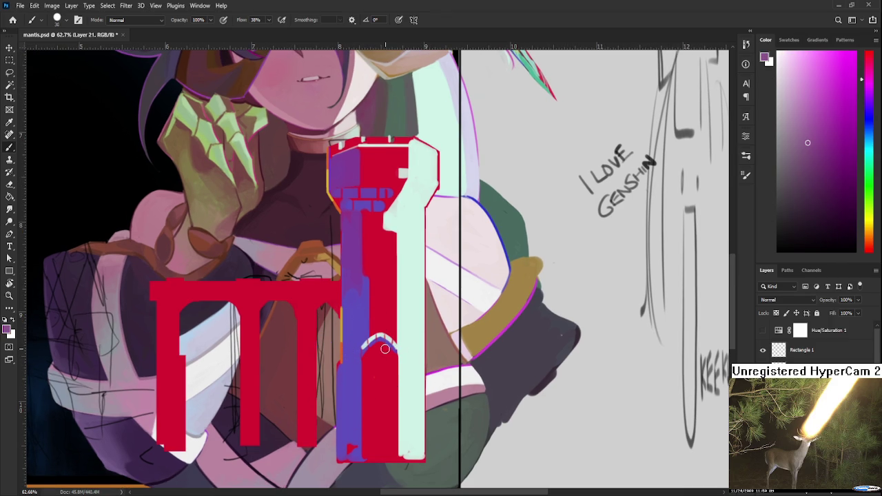
Step: Replace a purple-grey stroke with a blue-purple stroke down the tower's arch
{"action": "left_click_drag", "start_coordinate": [383, 352], "coordinate": [385, 456]}
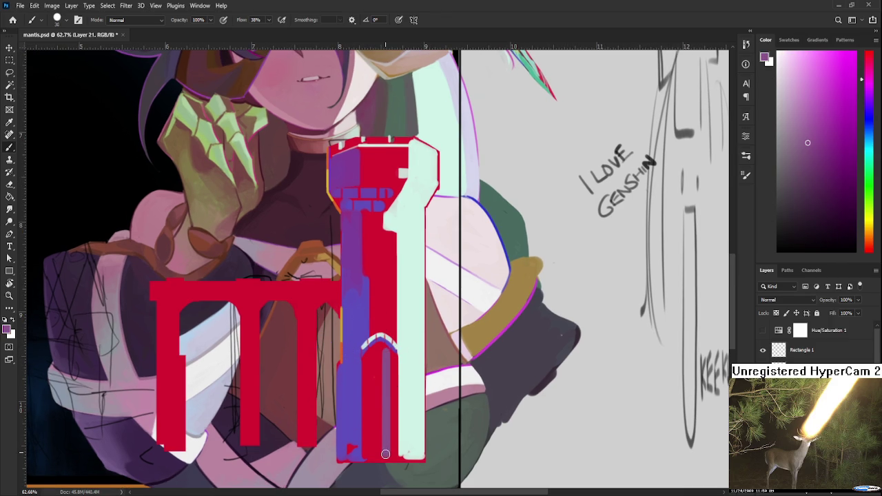
{"action": "key", "text": "ctrl+z"}
{"action": "left_click", "coordinate": [373, 324], "text": "alt"}
{"action": "left_click", "coordinate": [358, 328], "text": "alt"}
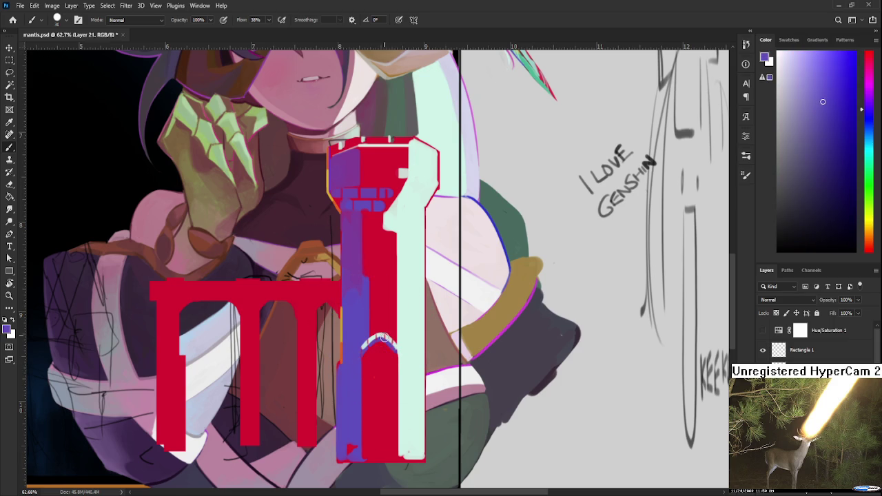
{"action": "left_click_drag", "start_coordinate": [387, 355], "coordinate": [392, 457]}
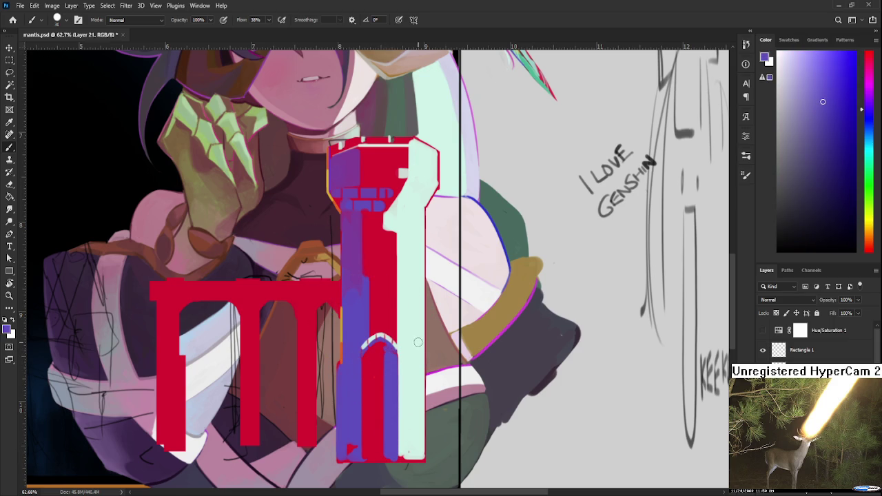
Step: Fill the arch opening and its centre with dark navy strokes
{"action": "left_click", "coordinate": [842, 191]}
{"action": "left_click_drag", "start_coordinate": [368, 368], "coordinate": [370, 444]}
{"action": "left_click_drag", "start_coordinate": [369, 392], "coordinate": [369, 460]}
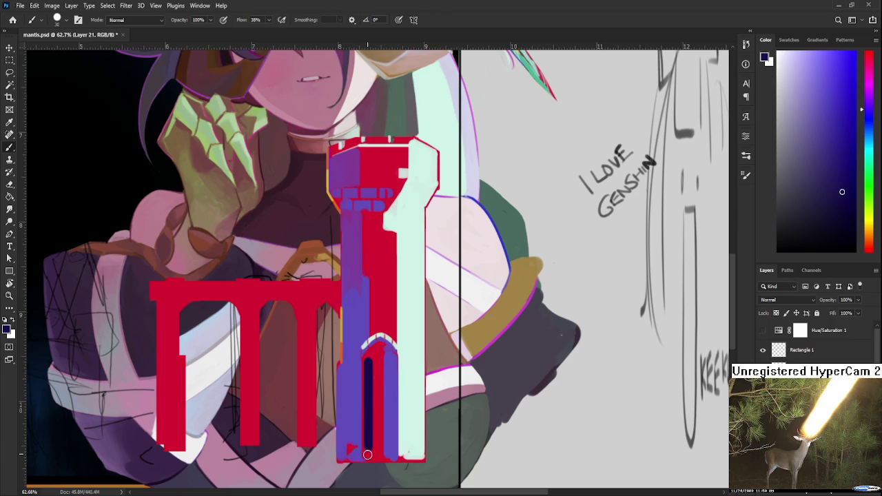
{"action": "mouse_move", "coordinate": [364, 358]}
{"action": "left_mouse_down"}
{"action": "mouse_move", "coordinate": [364, 458]}
{"action": "mouse_move", "coordinate": [369, 354]}
{"action": "mouse_move", "coordinate": [377, 349]}
{"action": "mouse_move", "coordinate": [379, 433]}
{"action": "left_mouse_up"}
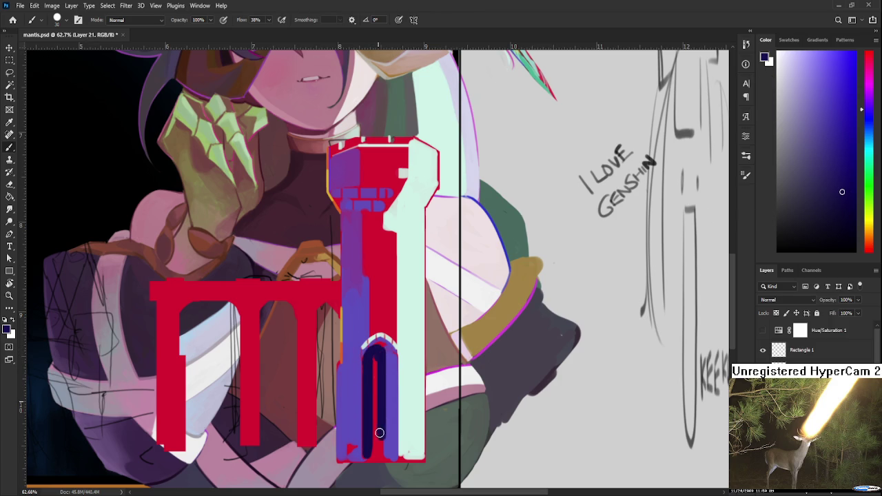
{"action": "left_click_drag", "start_coordinate": [374, 355], "coordinate": [374, 446]}
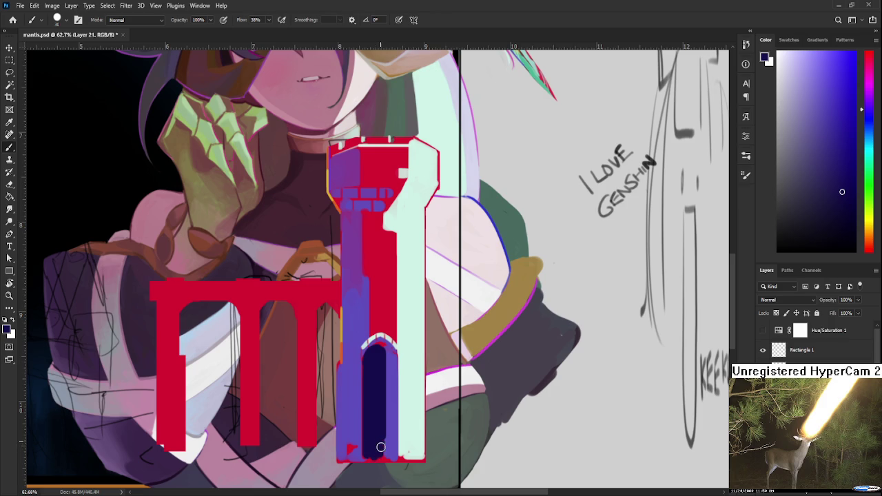
Step: Blend lighter purple and dark navy strokes down the arch's right side and centre
{"action": "left_click", "coordinate": [387, 379], "text": "alt"}
{"action": "left_click_drag", "start_coordinate": [385, 346], "coordinate": [384, 445]}
{"action": "left_click", "coordinate": [382, 406], "text": "alt"}
{"action": "left_click_drag", "start_coordinate": [381, 348], "coordinate": [378, 410]}
{"action": "left_click", "coordinate": [387, 375], "text": "alt"}
{"action": "left_click_drag", "start_coordinate": [381, 348], "coordinate": [380, 448]}
{"action": "left_click", "coordinate": [384, 352], "text": "alt"}
{"action": "left_click_drag", "start_coordinate": [384, 345], "coordinate": [383, 455]}
{"action": "left_click", "coordinate": [387, 356], "text": "alt"}
{"action": "left_click_drag", "start_coordinate": [385, 344], "coordinate": [385, 460]}
Step: Keep alternating dark and light strokes to even out the arch centre
{"action": "left_click", "coordinate": [382, 412], "text": "alt"}
{"action": "left_click_drag", "start_coordinate": [383, 348], "coordinate": [379, 413]}
{"action": "left_click", "coordinate": [384, 376], "text": "alt"}
{"action": "left_click_drag", "start_coordinate": [382, 345], "coordinate": [380, 447]}
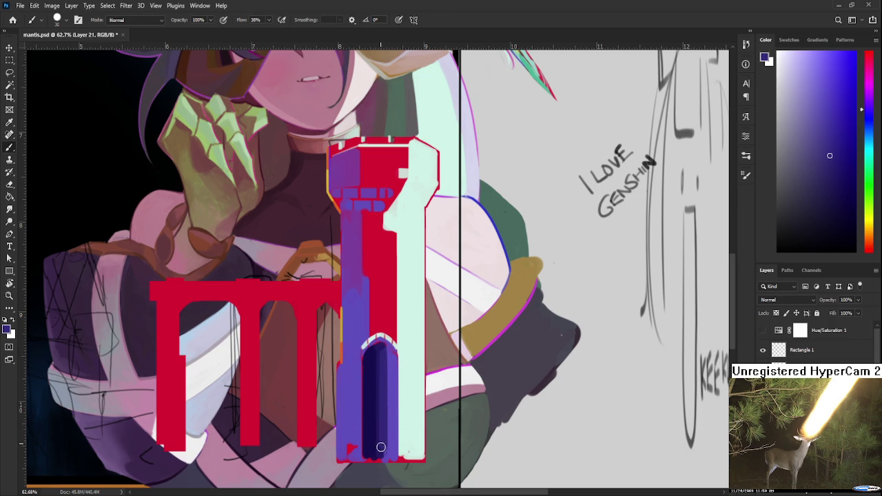
{"action": "left_click", "coordinate": [375, 346], "text": "alt"}
{"action": "left_click_drag", "start_coordinate": [375, 345], "coordinate": [371, 444]}
{"action": "left_click", "coordinate": [373, 357], "text": "alt"}
{"action": "left_click", "coordinate": [376, 345], "text": "alt"}
{"action": "left_click_drag", "start_coordinate": [370, 354], "coordinate": [372, 458]}
{"action": "left_click", "coordinate": [386, 453], "text": "alt"}
Step: Sample a darker navy from the arch, discarding a trial dark stroke
{"action": "scroll", "coordinate": [403, 422], "scroll_direction": "down", "scroll_amount": 3}
{"action": "scroll", "coordinate": [403, 423], "scroll_direction": "down", "scroll_amount": 2}
{"action": "scroll", "coordinate": [427, 393], "scroll_direction": "up", "scroll_amount": 3}
{"action": "scroll", "coordinate": [439, 372], "scroll_direction": "up", "scroll_amount": 2}
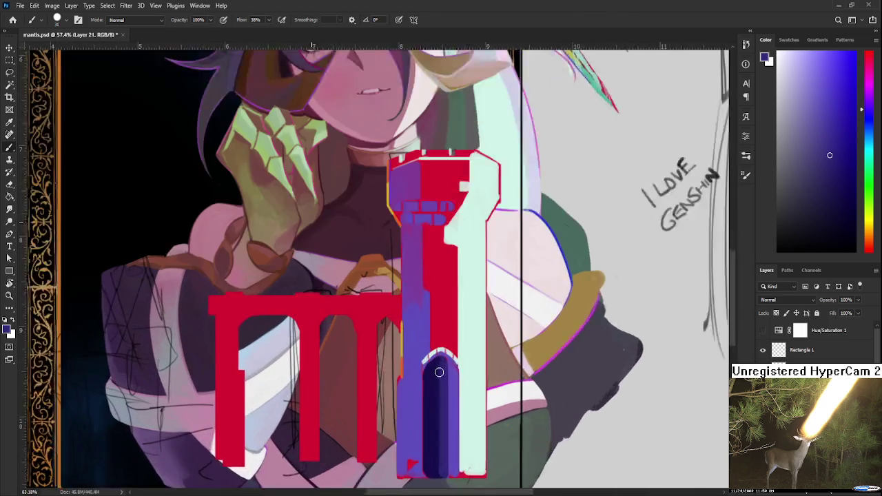
{"action": "scroll", "coordinate": [439, 372], "scroll_direction": "up", "scroll_amount": 3}
{"action": "left_click", "coordinate": [460, 357], "text": "alt"}
{"action": "left_click", "coordinate": [452, 361], "text": "alt"}
{"action": "left_click", "coordinate": [440, 357], "text": "alt"}
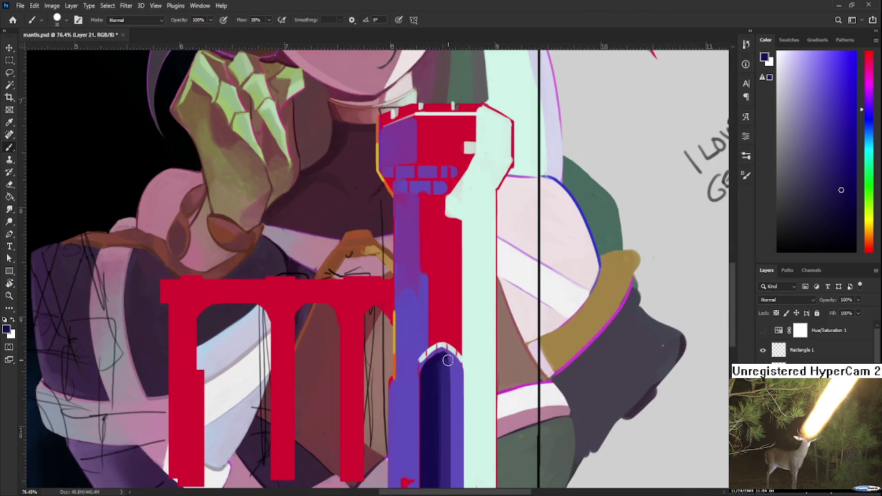
{"action": "left_click_drag", "start_coordinate": [448, 360], "coordinate": [446, 457]}
{"action": "key", "text": "ctrl+z"}
{"action": "left_click", "coordinate": [445, 360], "text": "alt"}
{"action": "left_click", "coordinate": [441, 358], "text": "alt"}
Step: Paint a thin mint highlight and navy along the arch's left edge
{"action": "left_click_drag", "start_coordinate": [433, 380], "coordinate": [427, 339]}
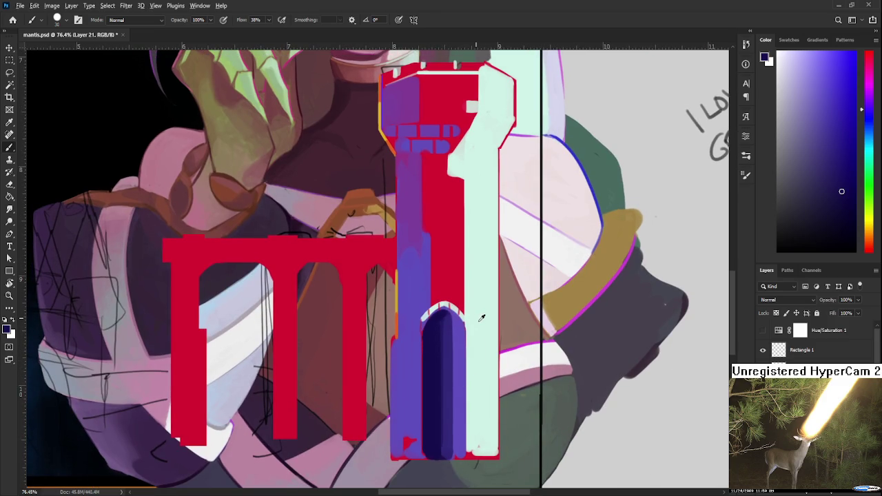
{"action": "left_click", "coordinate": [472, 290], "text": "alt"}
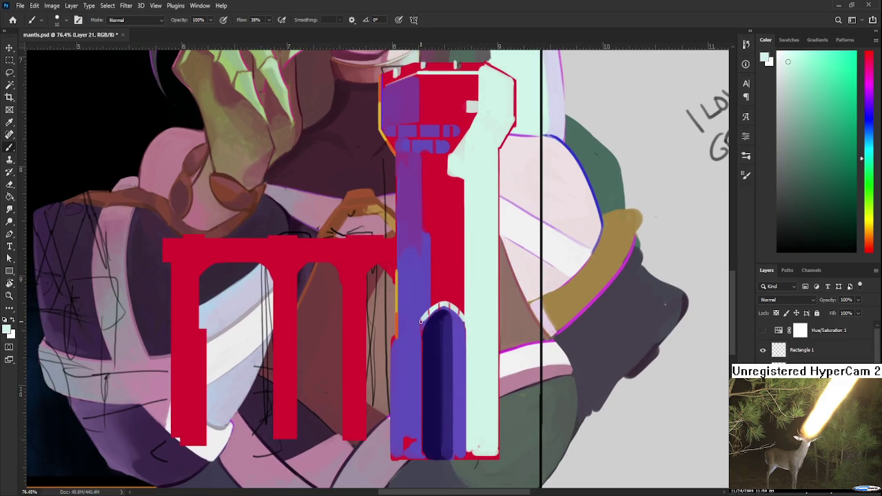
{"action": "mouse_move", "coordinate": [419, 319]}
{"action": "left_mouse_down"}
{"action": "mouse_move", "coordinate": [419, 460]}
{"action": "mouse_move", "coordinate": [415, 324]}
{"action": "left_mouse_up"}
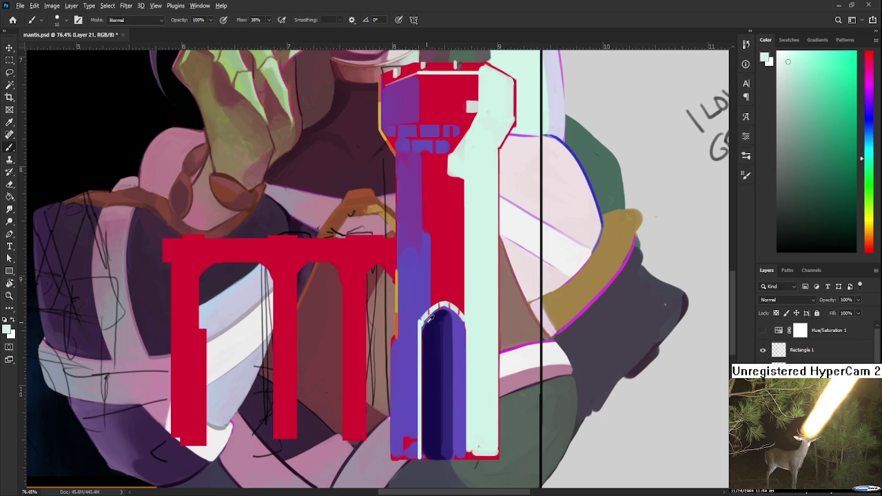
{"action": "left_click", "coordinate": [428, 321], "text": "alt"}
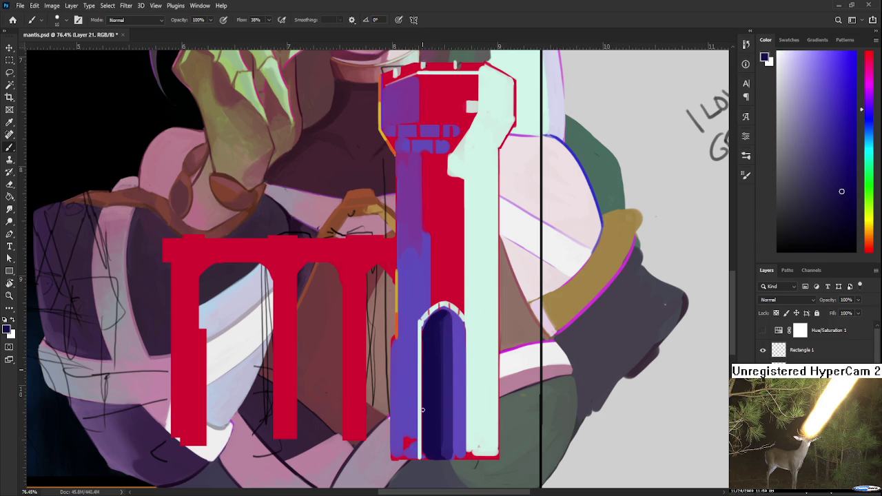
{"action": "left_click_drag", "start_coordinate": [421, 454], "coordinate": [421, 329]}
{"action": "left_click", "coordinate": [440, 314], "text": "alt"}
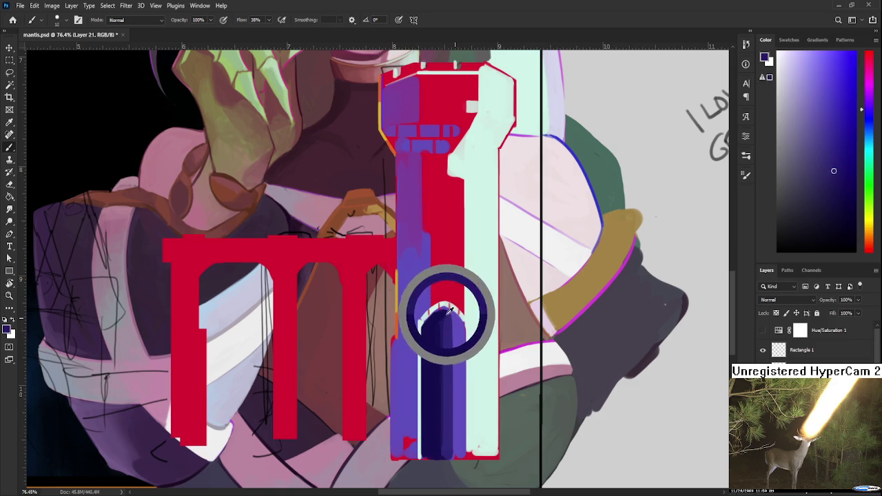
Step: Extend mint down the arch's left edge, adding a short stroke near its base
{"action": "scroll", "coordinate": [419, 334], "scroll_direction": "down", "scroll_amount": 1}
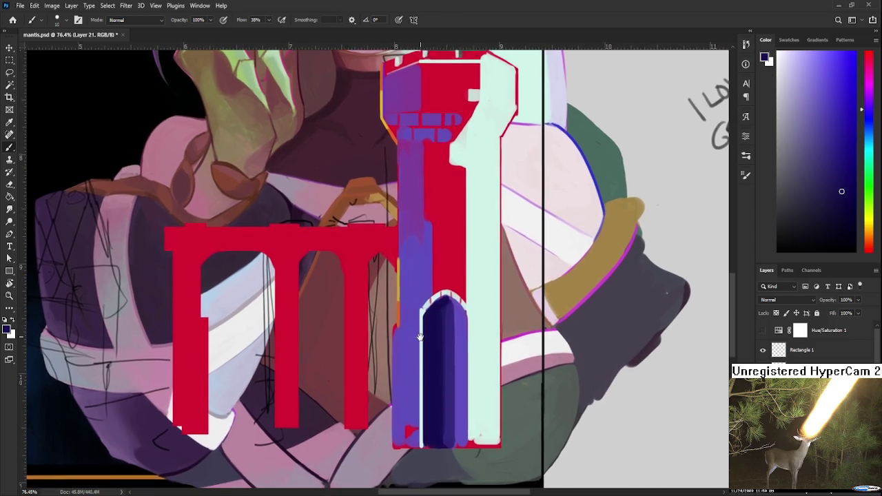
{"action": "left_click", "coordinate": [422, 323], "text": "alt"}
{"action": "mouse_move", "coordinate": [421, 313]}
{"action": "left_mouse_down"}
{"action": "mouse_move", "coordinate": [421, 438]}
{"action": "mouse_move", "coordinate": [422, 343]}
{"action": "left_mouse_up"}
{"action": "left_click", "coordinate": [423, 367], "text": "alt"}
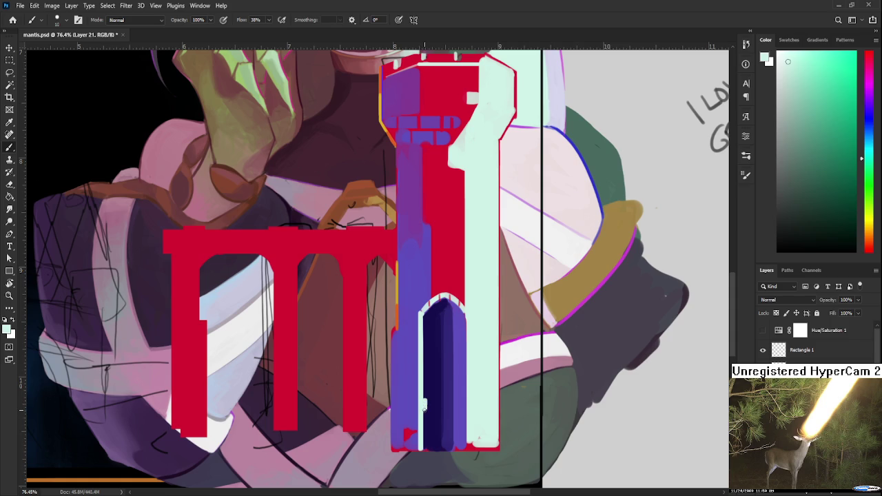
{"action": "left_click_drag", "start_coordinate": [427, 412], "coordinate": [425, 427]}
Step: Add a pale blue stroke at the arch's lower left and sample blue-purple
{"action": "left_click", "coordinate": [411, 408], "text": "alt"}
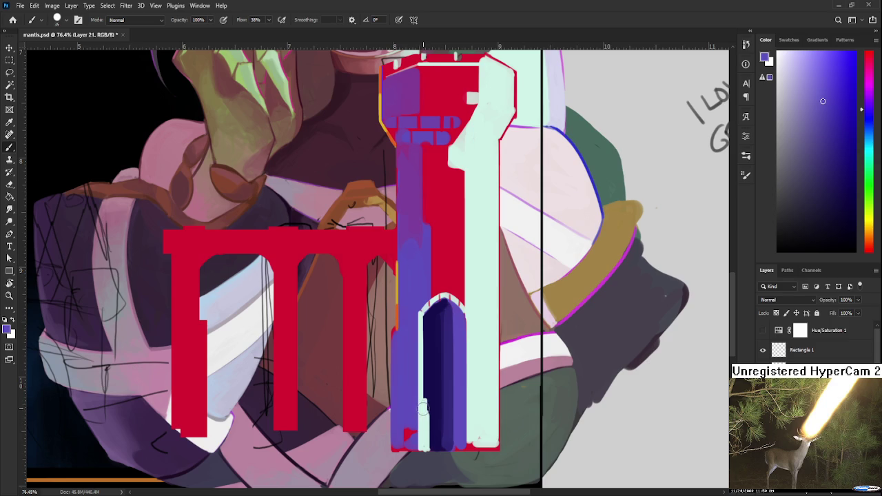
{"action": "left_click", "coordinate": [423, 405], "text": "alt"}
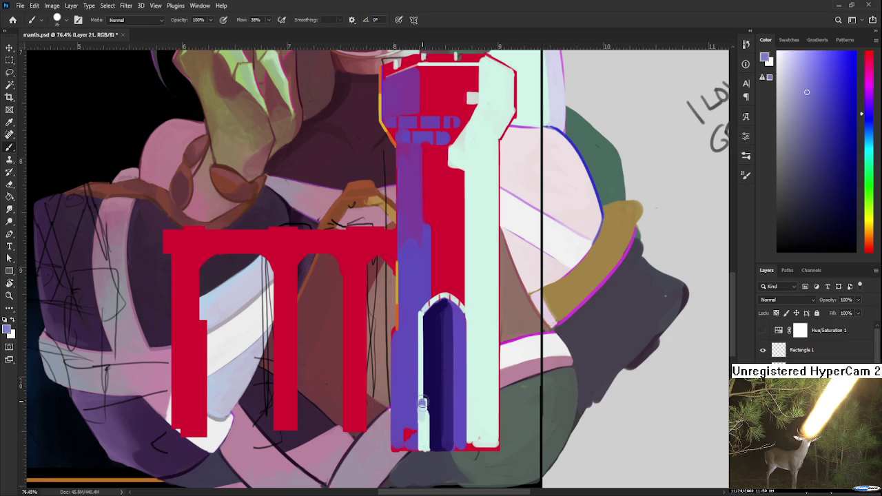
{"action": "left_click_drag", "start_coordinate": [422, 403], "coordinate": [422, 448]}
{"action": "left_click", "coordinate": [413, 403], "text": "alt"}
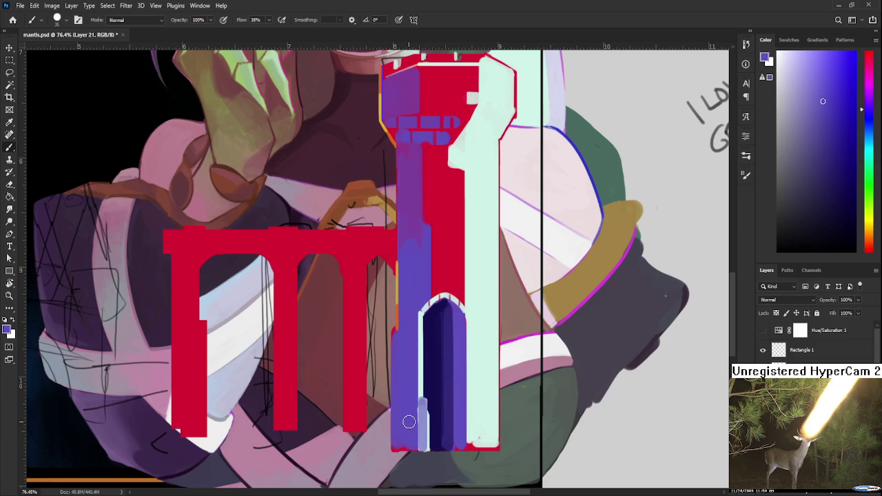
{"action": "left_click", "coordinate": [395, 393], "text": "alt"}
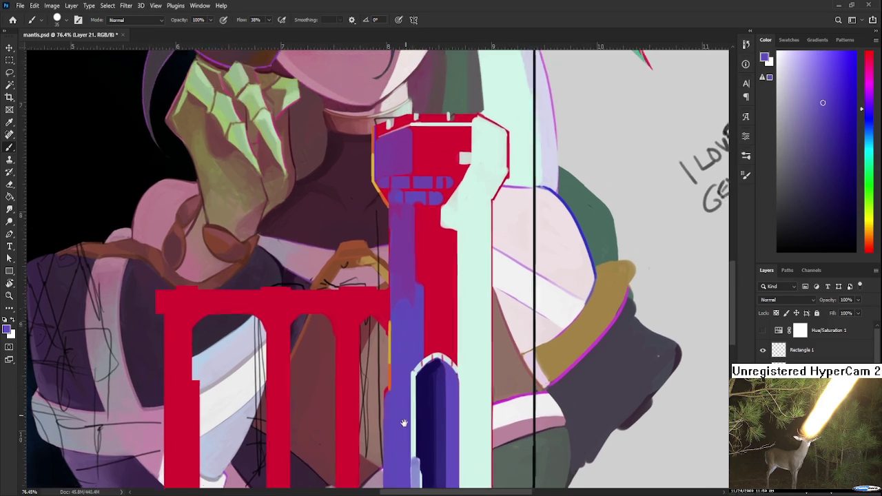
Step: Bring the tower top into view and sample its red, purple-blue and magenta tones
{"action": "mouse_move", "coordinate": [420, 325]}
{"action": "left_mouse_down"}
{"action": "mouse_move", "coordinate": [405, 363]}
{"action": "mouse_move", "coordinate": [399, 445]}
{"action": "left_mouse_up"}
{"action": "left_click", "coordinate": [416, 344], "text": "alt"}
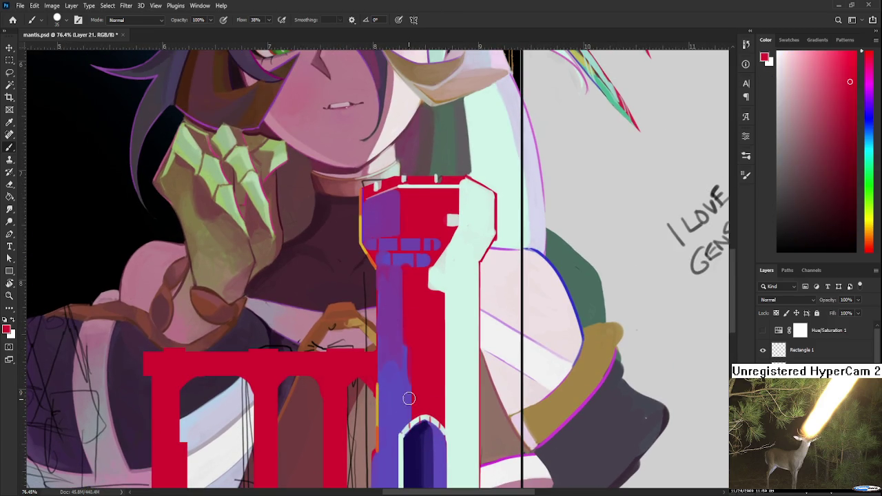
{"action": "left_click", "coordinate": [408, 350], "text": "alt"}
{"action": "left_click", "coordinate": [409, 390], "text": "alt"}
{"action": "left_click", "coordinate": [414, 377], "text": "alt"}
{"action": "left_click", "coordinate": [420, 343], "text": "alt"}
{"action": "scroll", "coordinate": [412, 373], "scroll_direction": "up", "scroll_amount": 2}
{"action": "left_click", "coordinate": [405, 347], "text": "alt"}
Step: Compare purple, magenta, mint and red samples across the tower's face
{"action": "left_click", "coordinate": [398, 333], "text": "alt"}
{"action": "left_click", "coordinate": [421, 337], "text": "alt"}
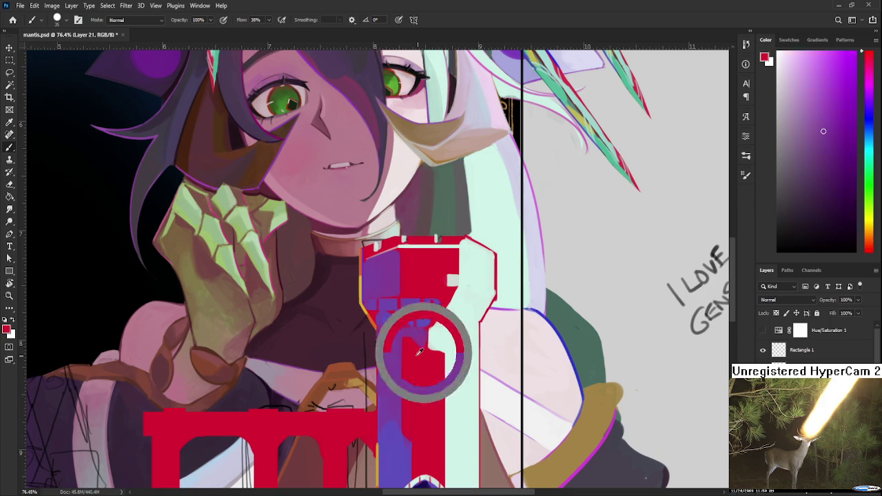
{"action": "left_click", "coordinate": [419, 338], "text": "alt"}
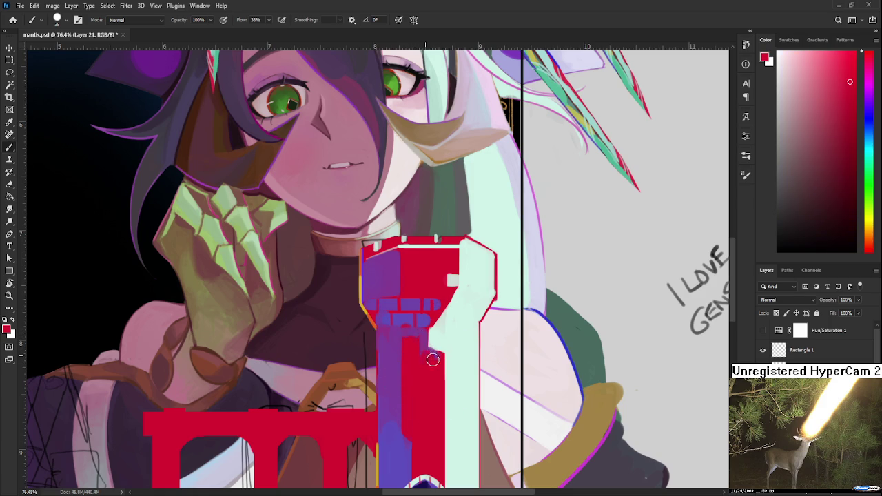
{"action": "left_click", "coordinate": [431, 355], "text": "alt"}
{"action": "left_click", "coordinate": [444, 350], "text": "alt"}
{"action": "left_click", "coordinate": [443, 334], "text": "alt"}
{"action": "left_click_drag", "start_coordinate": [431, 313], "coordinate": [418, 355]}
{"action": "left_click", "coordinate": [423, 353], "text": "alt"}
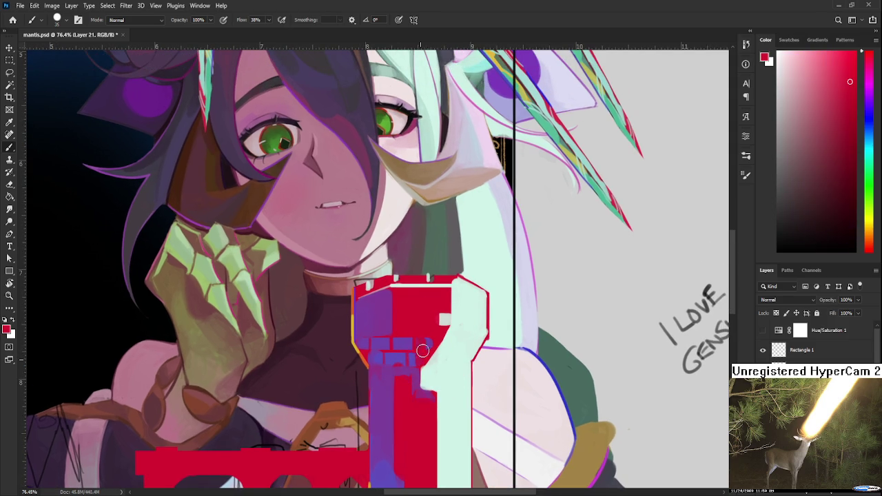
{"action": "left_click", "coordinate": [409, 343], "text": "alt"}
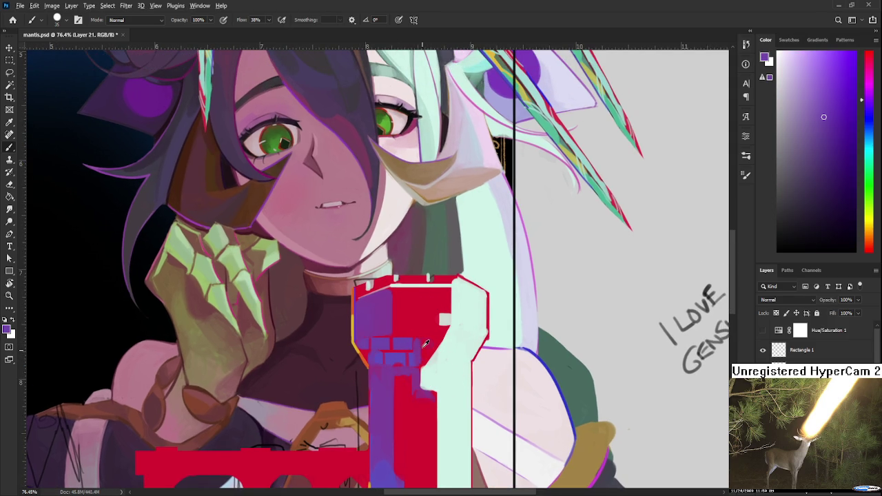
{"action": "left_click", "coordinate": [436, 318], "text": "alt"}
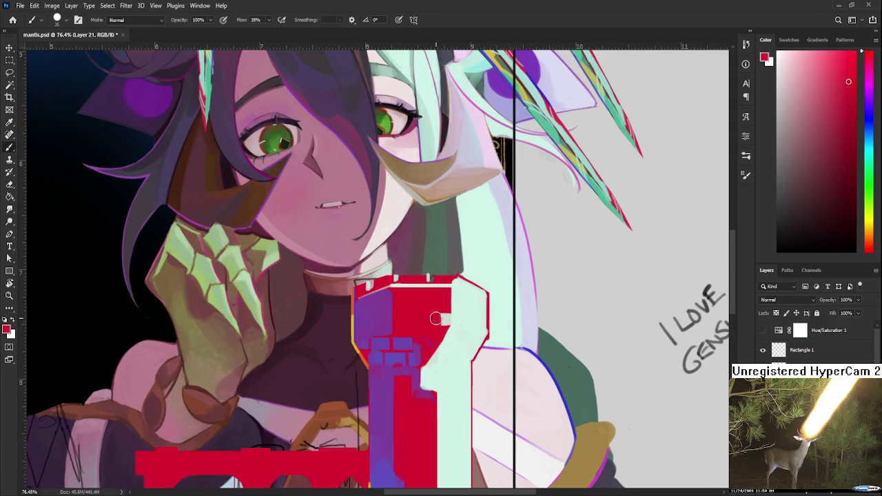
Step: Paint a bluer violet along the red tower's top edge
{"action": "scroll", "coordinate": [431, 331], "scroll_direction": "up", "scroll_amount": 1}
{"action": "left_click", "coordinate": [384, 325], "text": "alt"}
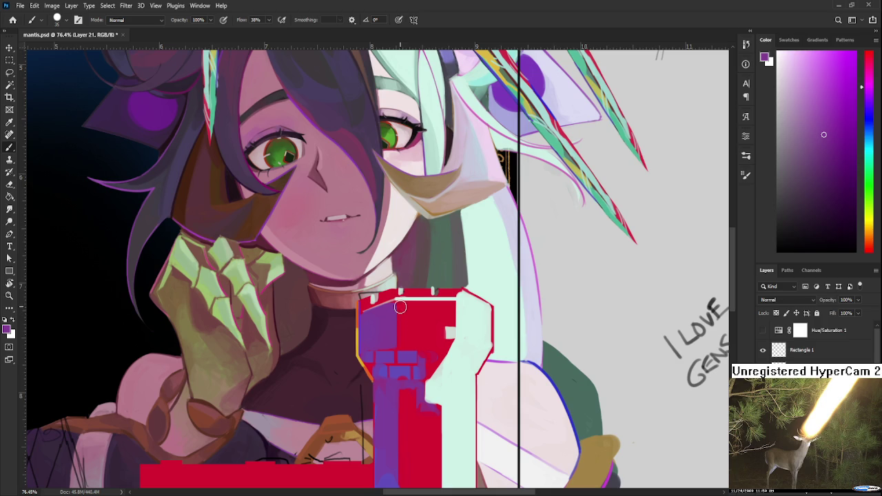
{"action": "left_click", "coordinate": [398, 351], "text": "alt"}
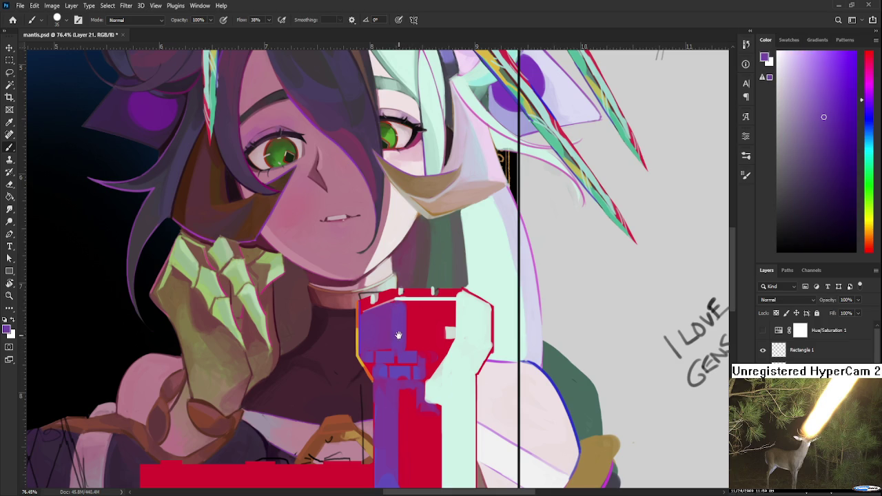
{"action": "scroll", "coordinate": [396, 307], "scroll_direction": "up", "scroll_amount": 1}
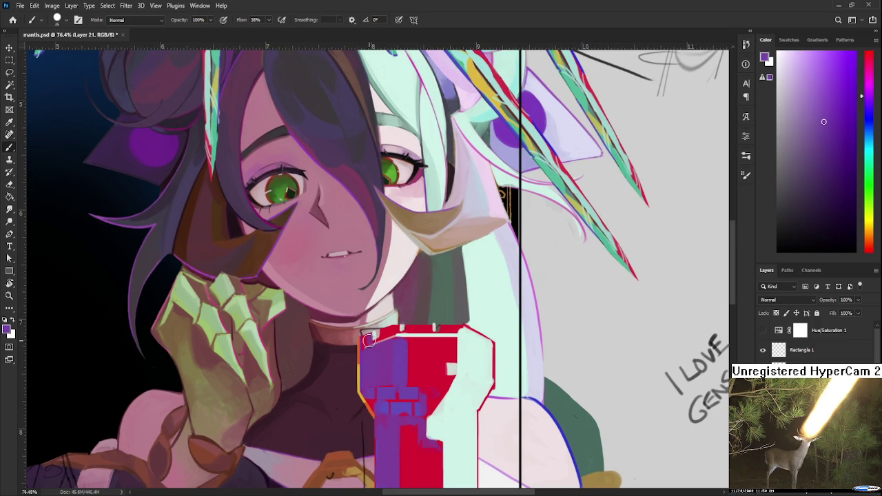
{"action": "left_click_drag", "start_coordinate": [394, 330], "coordinate": [455, 330]}
Step: With a fine brush, paint a thin orange-red line on the tower's right edge
{"action": "left_click", "coordinate": [427, 324], "text": "alt"}
{"action": "key", "text": "bracketleft"}
{"action": "key", "text": "bracketleft"}
{"action": "key", "text": "bracketleft"}
{"action": "scroll", "coordinate": [466, 339], "scroll_direction": "down", "scroll_amount": 2}
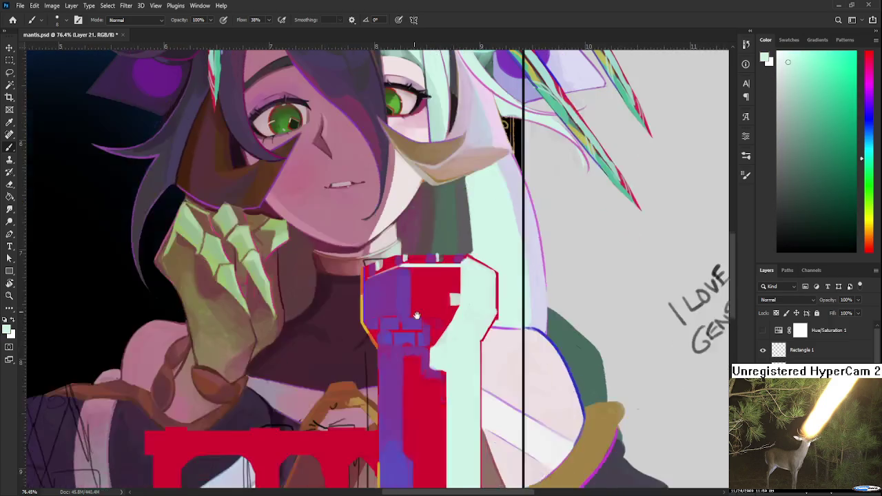
{"action": "left_click", "coordinate": [377, 316], "text": "alt"}
{"action": "left_click_drag", "start_coordinate": [377, 316], "coordinate": [360, 298]}
{"action": "scroll", "coordinate": [433, 300], "scroll_direction": "right", "scroll_amount": 1}
{"action": "left_click_drag", "start_coordinate": [432, 301], "coordinate": [435, 334]}
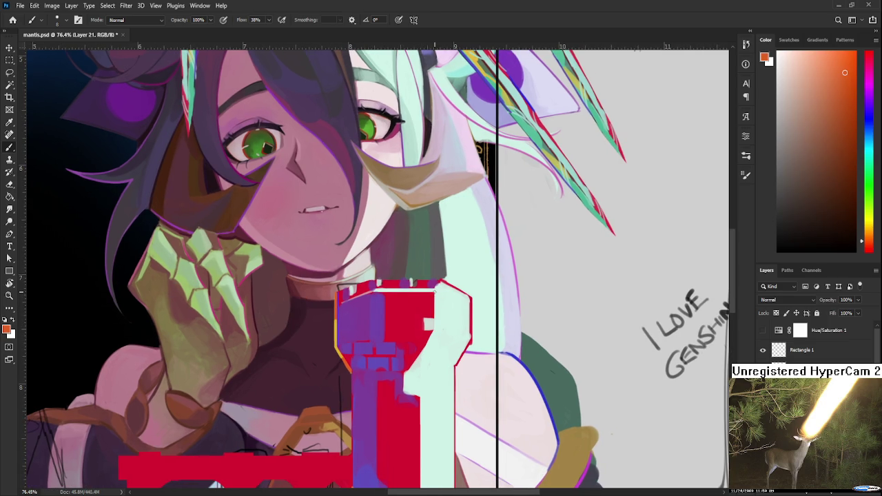
Step: Brighten the tower's right edge with gold sampled from the yellow outline
{"action": "left_click_drag", "start_coordinate": [426, 347], "coordinate": [433, 318]}
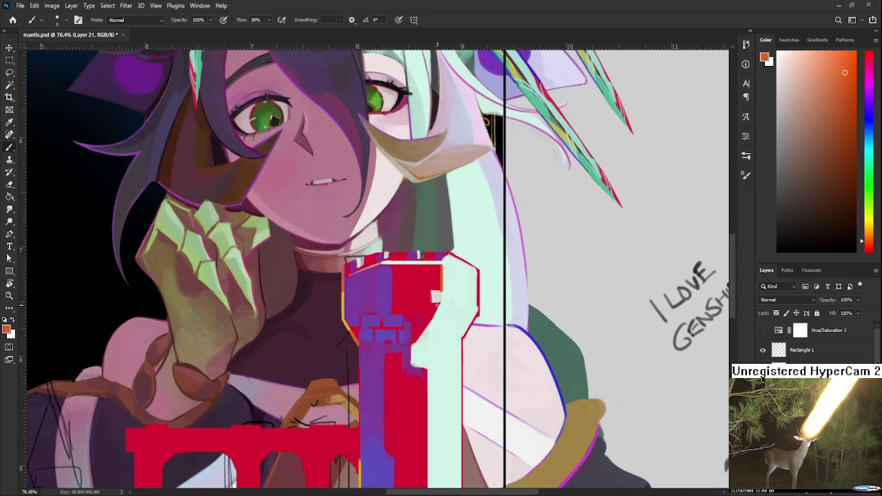
{"action": "left_click", "coordinate": [344, 316], "text": "alt"}
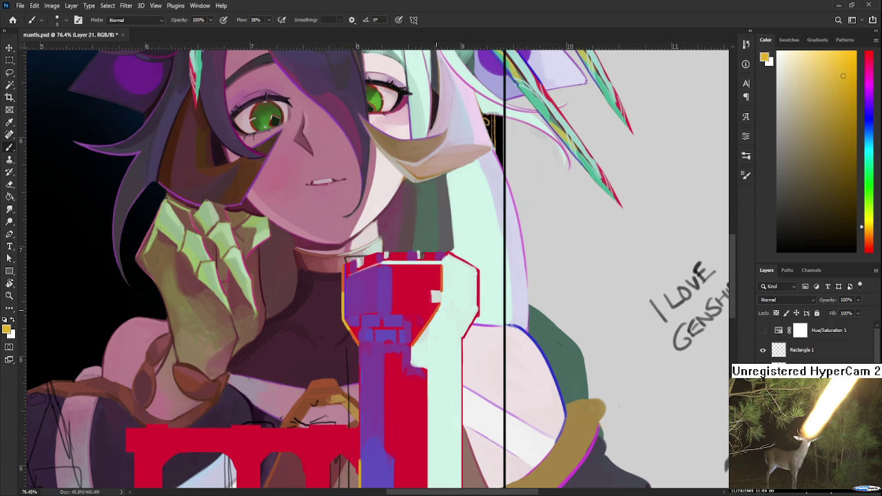
{"action": "left_click_drag", "start_coordinate": [444, 278], "coordinate": [442, 284]}
{"action": "scroll", "coordinate": [410, 334], "scroll_direction": "down", "scroll_amount": 3}
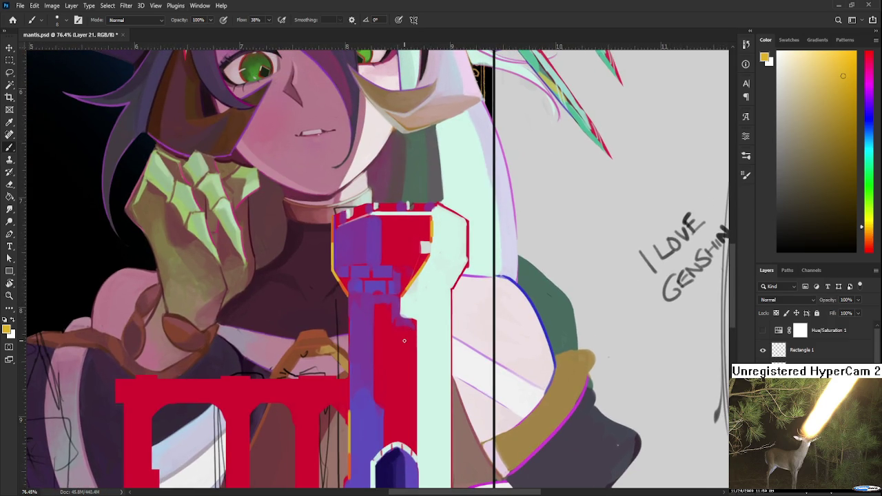
{"action": "scroll", "coordinate": [410, 348], "scroll_direction": "down", "scroll_amount": 1}
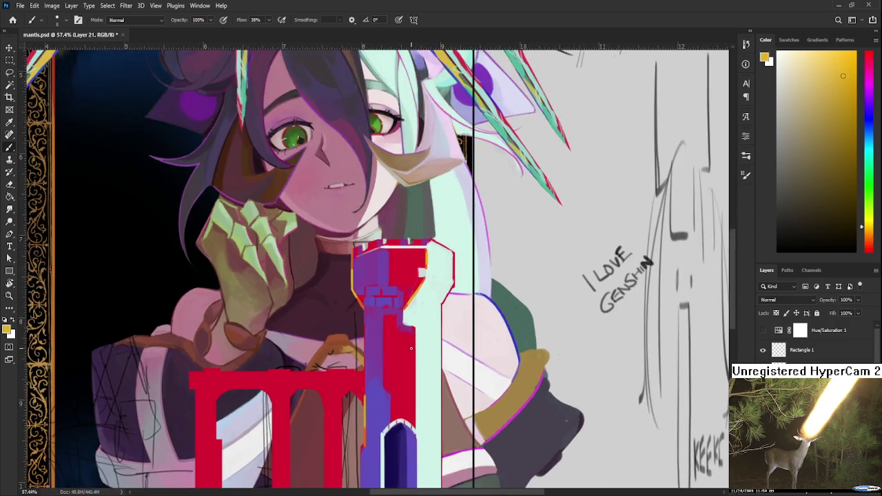
{"action": "scroll", "coordinate": [412, 346], "scroll_direction": "down", "scroll_amount": 1}
{"action": "scroll", "coordinate": [414, 344], "scroll_direction": "down", "scroll_amount": 2}
{"action": "scroll", "coordinate": [416, 342], "scroll_direction": "up", "scroll_amount": 2}
{"action": "scroll", "coordinate": [416, 342], "scroll_direction": "up", "scroll_amount": 1}
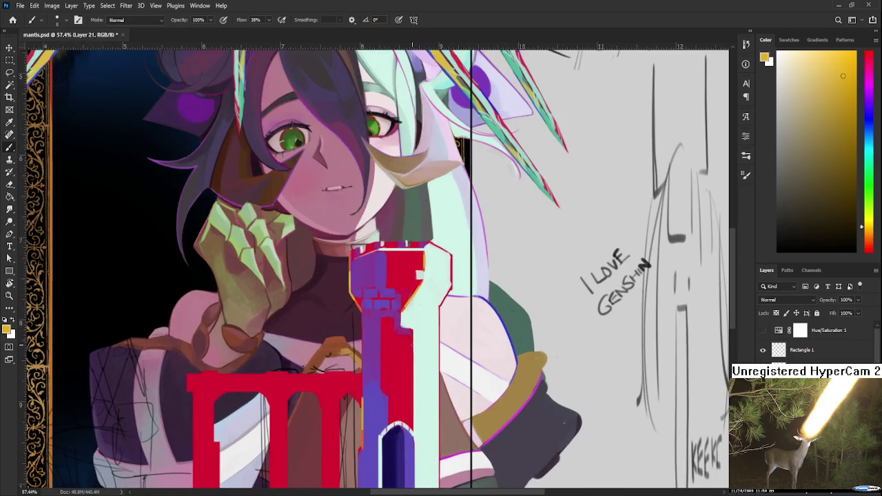
{"action": "scroll", "coordinate": [414, 344], "scroll_direction": "down", "scroll_amount": 3}
{"action": "scroll", "coordinate": [406, 358], "scroll_direction": "down", "scroll_amount": 2}
{"action": "scroll", "coordinate": [389, 407], "scroll_direction": "up", "scroll_amount": 3}
{"action": "scroll", "coordinate": [390, 407], "scroll_direction": "up", "scroll_amount": 1}
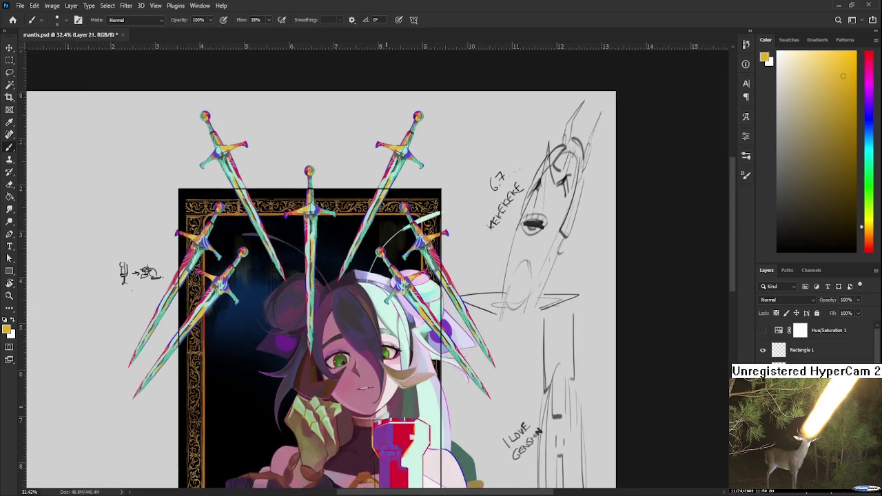
{"action": "scroll", "coordinate": [406, 344], "scroll_direction": "up", "scroll_amount": 1}
{"action": "left_click", "coordinate": [415, 308], "text": "alt"}
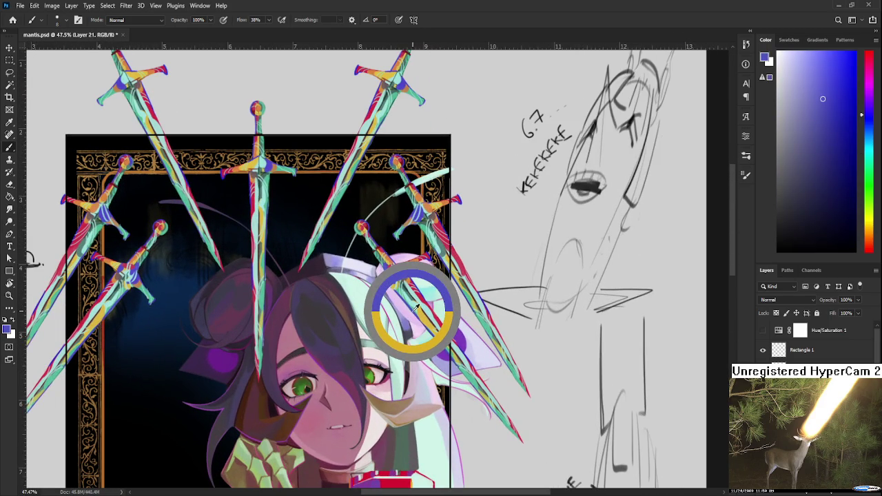
{"action": "left_click", "coordinate": [415, 308], "text": "alt"}
{"action": "scroll", "coordinate": [410, 331], "scroll_direction": "down", "scroll_amount": 5}
{"action": "scroll", "coordinate": [405, 354], "scroll_direction": "up", "scroll_amount": 1}
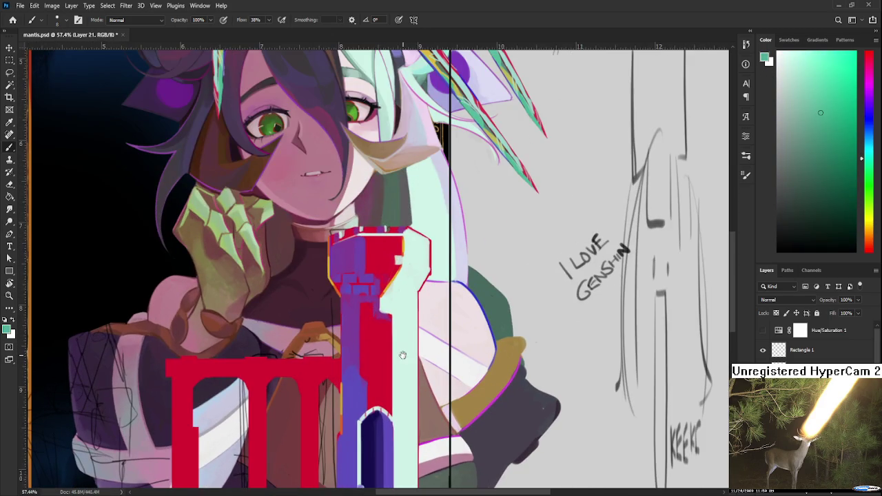
Step: Enlarge the brush and paint teal, then light and darker mint strokes down the tower column
{"action": "scroll", "coordinate": [385, 348], "scroll_direction": "up", "scroll_amount": 1}
{"action": "key", "text": "bracketright"}
{"action": "key", "text": "bracketright"}
{"action": "key", "text": "bracketright"}
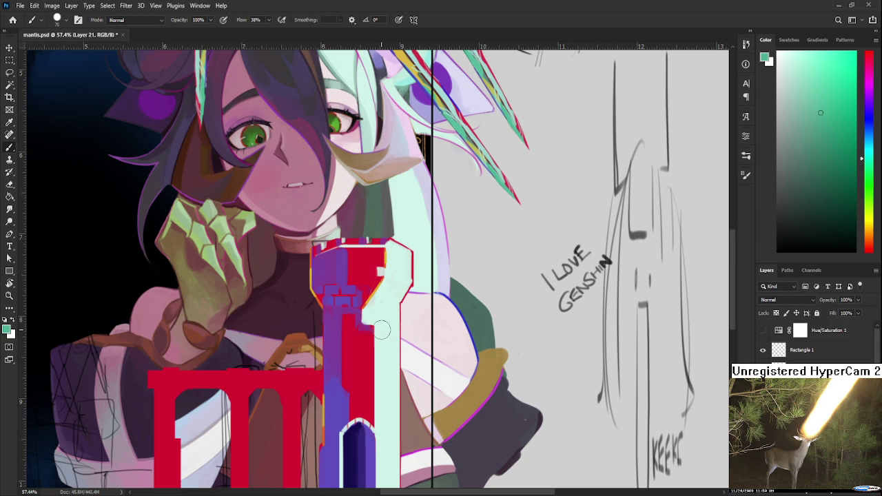
{"action": "left_click_drag", "start_coordinate": [380, 337], "coordinate": [382, 427]}
{"action": "left_click", "coordinate": [389, 350], "text": "alt"}
{"action": "left_click", "coordinate": [385, 411], "text": "alt"}
{"action": "mouse_move", "coordinate": [382, 423]}
{"action": "left_mouse_down"}
{"action": "mouse_move", "coordinate": [388, 327]}
{"action": "mouse_move", "coordinate": [383, 381]}
{"action": "left_mouse_up"}
{"action": "left_click", "coordinate": [384, 405], "text": "alt"}
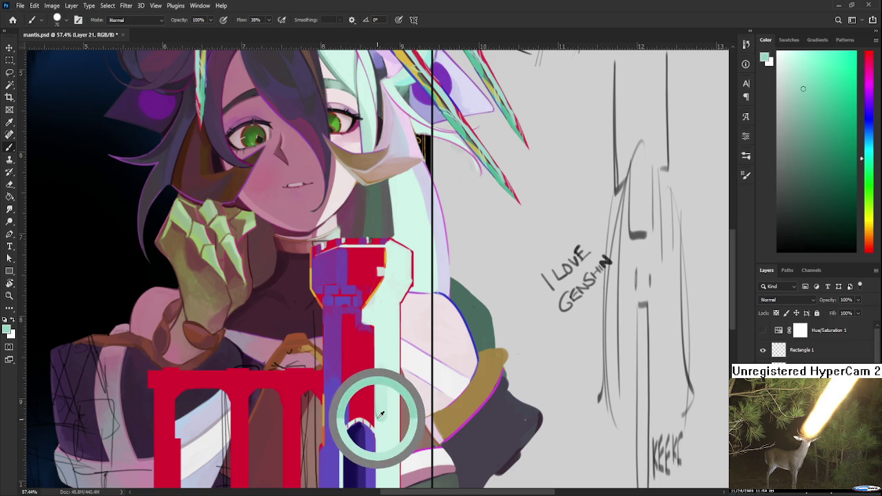
{"action": "left_click_drag", "start_coordinate": [381, 422], "coordinate": [381, 318]}
Step: Resample lighter mint shades and repaint the column with long lighter-mint strokes
{"action": "left_click", "coordinate": [384, 334], "text": "alt"}
{"action": "left_click", "coordinate": [386, 332], "text": "alt"}
{"action": "left_click_drag", "start_coordinate": [383, 357], "coordinate": [382, 421]}
{"action": "left_click", "coordinate": [386, 335], "text": "alt"}
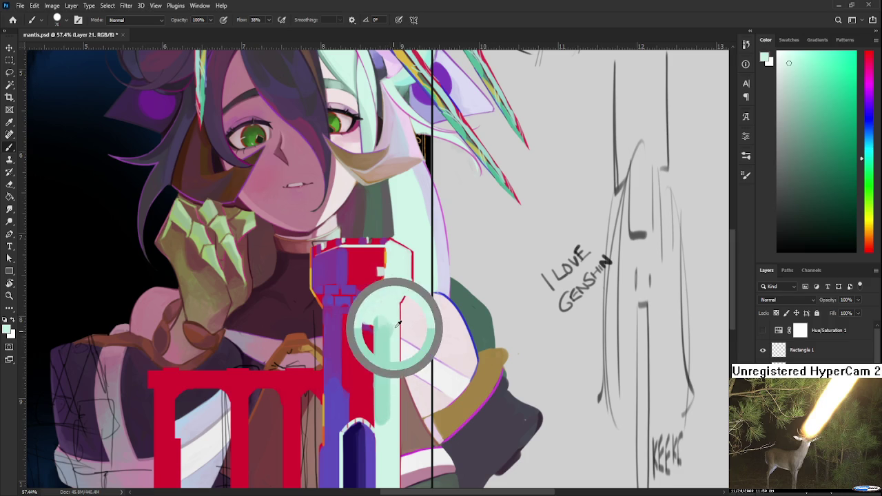
{"action": "left_click", "coordinate": [383, 334], "text": "alt"}
{"action": "left_click_drag", "start_coordinate": [383, 334], "coordinate": [381, 428]}
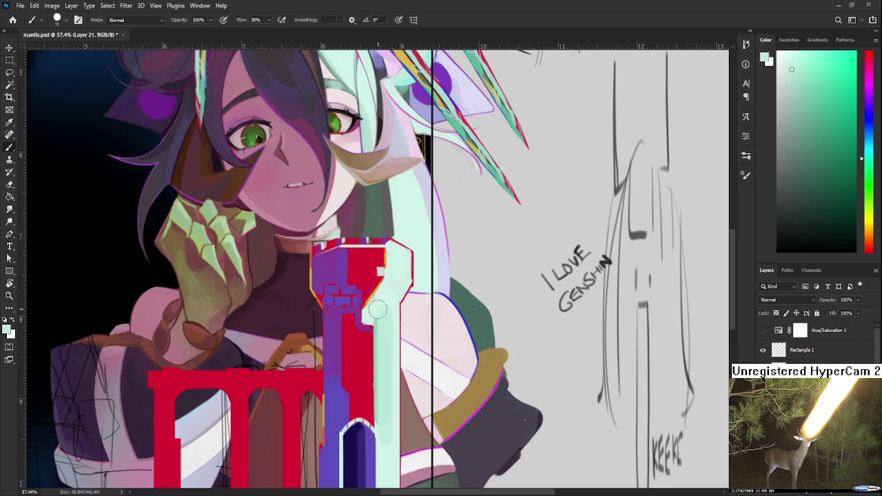
{"action": "left_click_drag", "start_coordinate": [382, 316], "coordinate": [381, 464]}
Step: Sample a slightly different mint from the tower and extend it up the tower's upper right
{"action": "left_click", "coordinate": [383, 427], "text": "alt"}
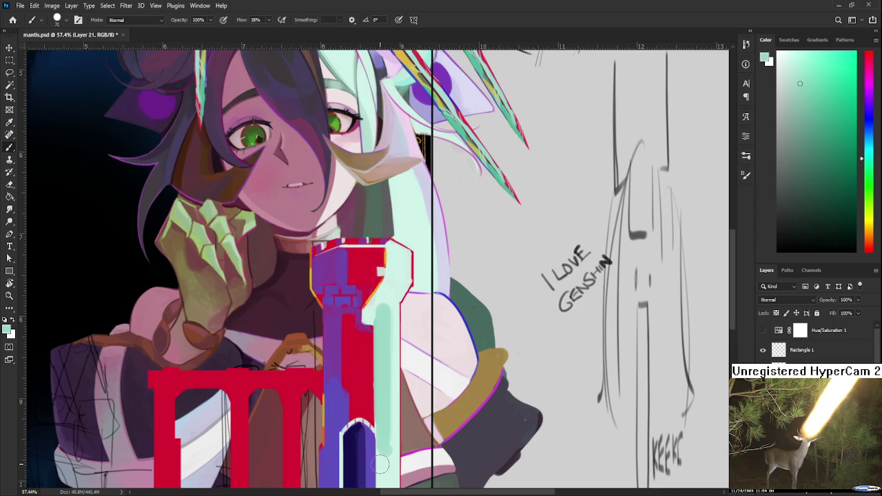
{"action": "scroll", "coordinate": [381, 465], "scroll_direction": "down", "scroll_amount": 3}
{"action": "scroll", "coordinate": [381, 455], "scroll_direction": "down", "scroll_amount": 3}
{"action": "scroll", "coordinate": [386, 413], "scroll_direction": "up", "scroll_amount": 3}
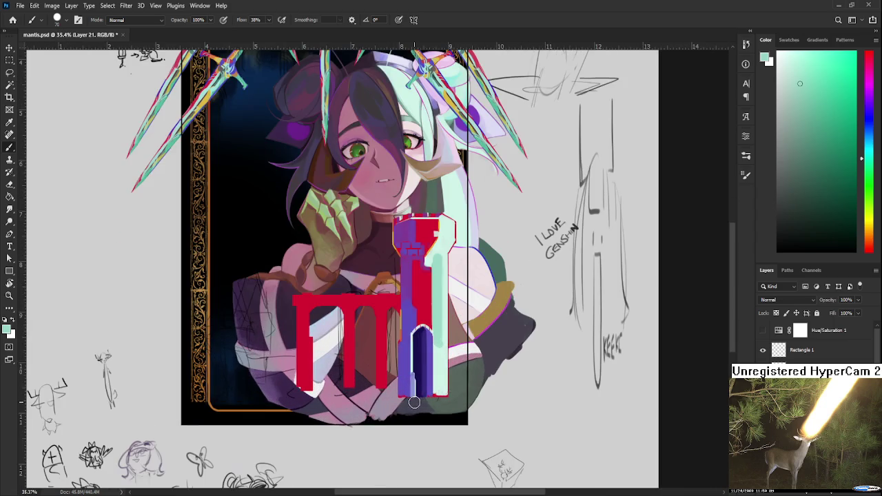
{"action": "scroll", "coordinate": [396, 361], "scroll_direction": "up", "scroll_amount": 2}
{"action": "left_click", "coordinate": [399, 311], "text": "alt"}
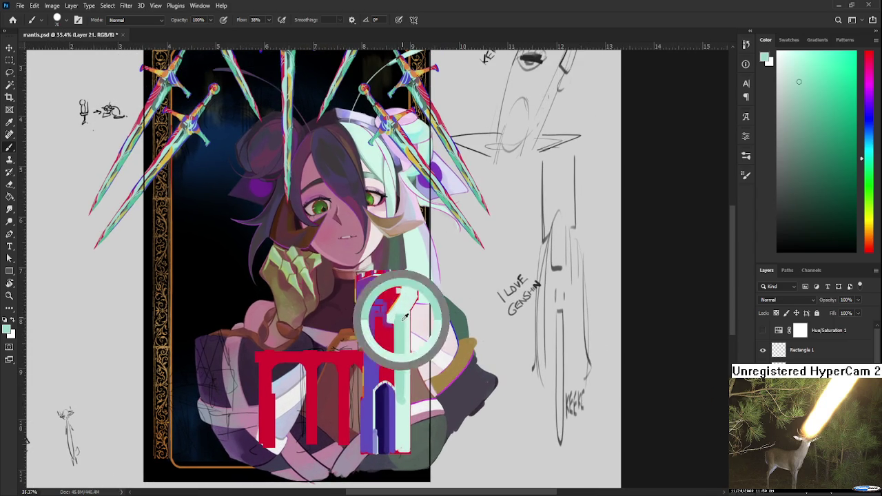
{"action": "left_click", "coordinate": [401, 306], "text": "alt"}
{"action": "left_click", "coordinate": [403, 307], "text": "alt"}
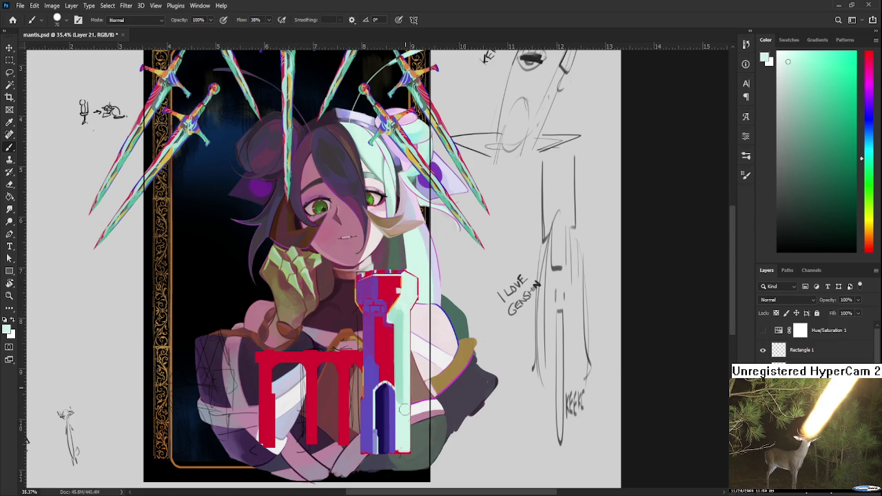
{"action": "left_click", "coordinate": [401, 387], "text": "alt"}
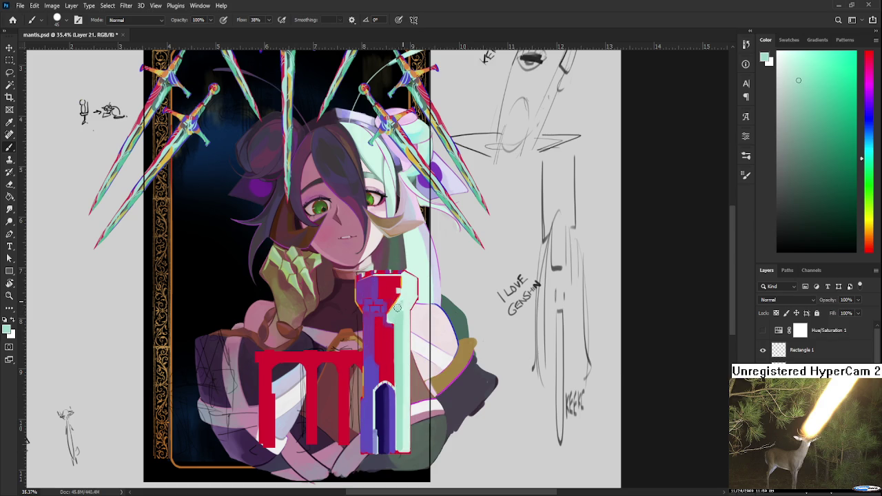
{"action": "left_click_drag", "start_coordinate": [399, 310], "coordinate": [405, 288]}
Step: Soften the red and mint edge of the tower with a darker mint stroke
{"action": "left_click", "coordinate": [415, 289], "text": "alt"}
{"action": "left_click", "coordinate": [407, 281], "text": "alt"}
{"action": "left_click", "coordinate": [404, 317], "text": "alt"}
{"action": "left_click", "coordinate": [396, 369], "text": "alt"}
{"action": "left_click", "coordinate": [393, 337], "text": "alt"}
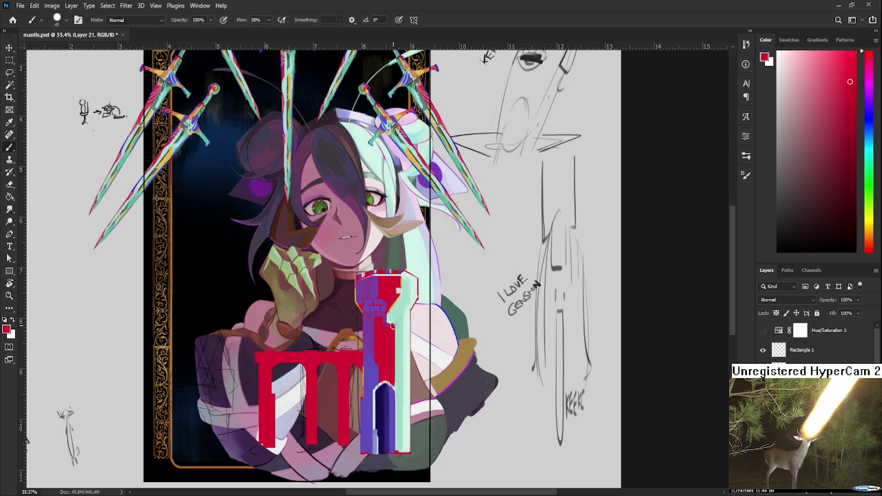
{"action": "left_click", "coordinate": [397, 323], "text": "alt"}
{"action": "left_click_drag", "start_coordinate": [396, 323], "coordinate": [398, 385]}
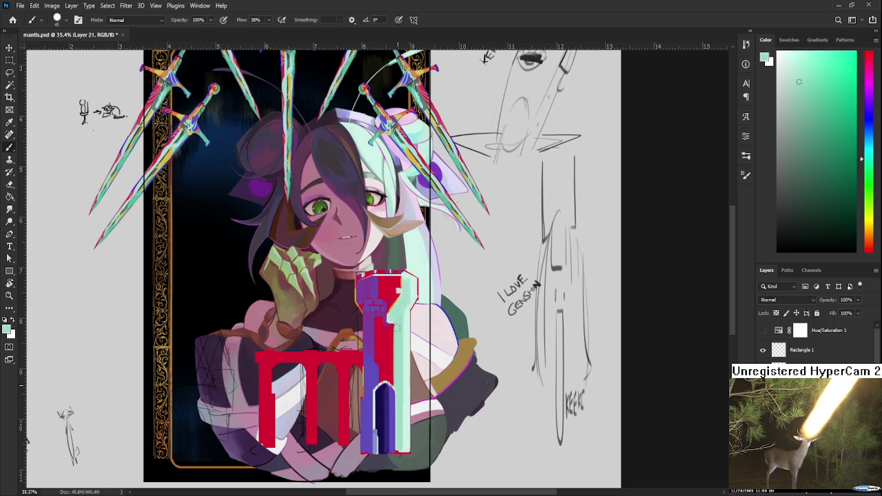
Step: Sample the tower's crimson red as the paint colour again
{"action": "scroll", "coordinate": [400, 302], "scroll_direction": "down", "scroll_amount": 3}
{"action": "scroll", "coordinate": [400, 303], "scroll_direction": "down", "scroll_amount": 3}
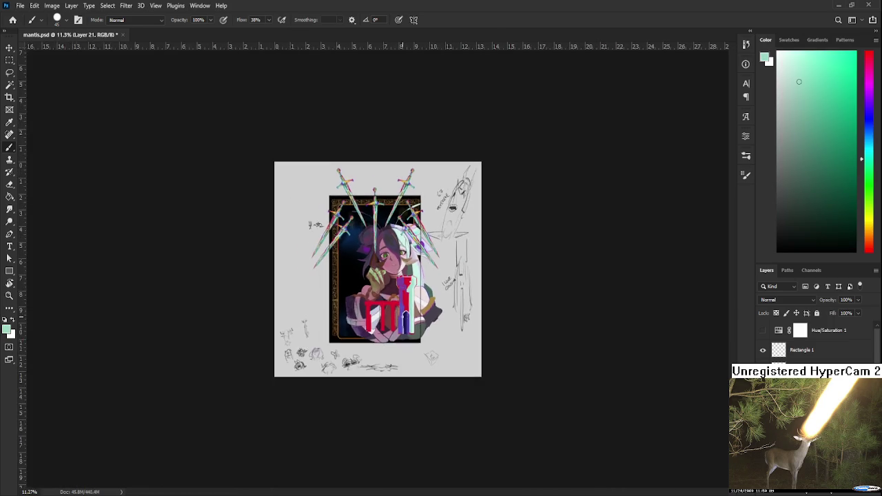
{"action": "scroll", "coordinate": [407, 330], "scroll_direction": "up", "scroll_amount": 3}
{"action": "scroll", "coordinate": [411, 348], "scroll_direction": "up", "scroll_amount": 2}
{"action": "scroll", "coordinate": [410, 348], "scroll_direction": "up", "scroll_amount": 2}
{"action": "scroll", "coordinate": [421, 357], "scroll_direction": "up", "scroll_amount": 2}
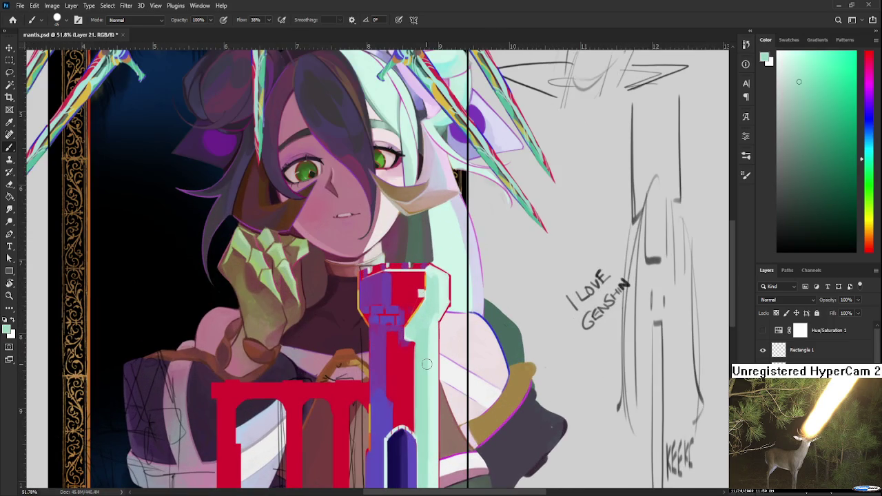
{"action": "left_click", "coordinate": [402, 358], "text": "alt"}
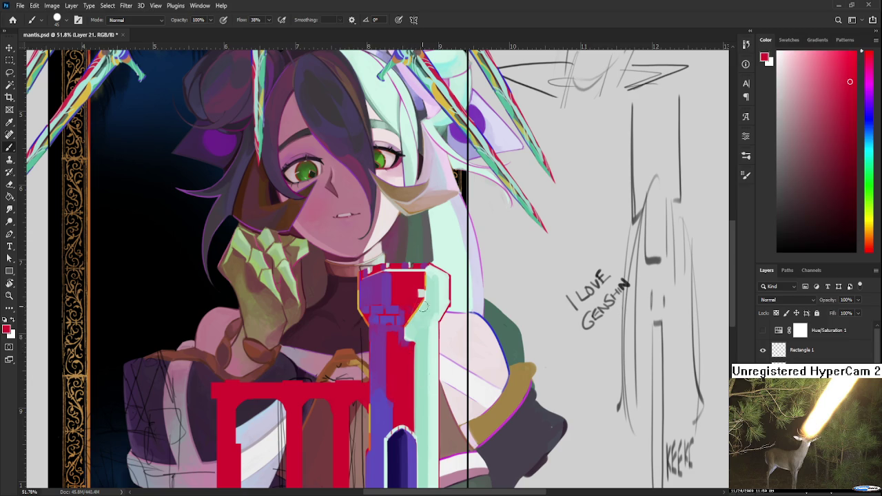
Step: Shrink the brush and draw fine curved red outline strokes along the mint tower's top-right edge
{"action": "key", "text": "bracketleft"}
{"action": "key", "text": "bracketleft"}
{"action": "key", "text": "bracketleft"}
{"action": "left_click_drag", "start_coordinate": [427, 269], "coordinate": [441, 310]}
{"action": "mouse_move", "coordinate": [427, 267]}
{"action": "left_mouse_down"}
{"action": "mouse_move", "coordinate": [441, 313]}
{"action": "mouse_move", "coordinate": [447, 303]}
{"action": "left_mouse_up"}
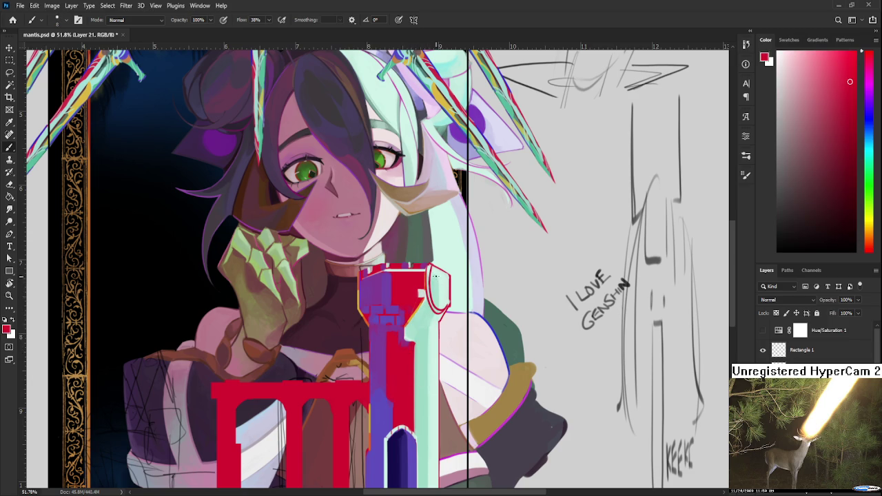
{"action": "mouse_move", "coordinate": [434, 273]}
{"action": "left_mouse_down"}
{"action": "mouse_move", "coordinate": [449, 304]}
{"action": "mouse_move", "coordinate": [438, 301]}
{"action": "left_mouse_up"}
{"action": "left_click_drag", "start_coordinate": [447, 289], "coordinate": [437, 303]}
Step: Toggle between Eraser and Brush, ending on the Eraser
{"action": "key", "text": "e"}
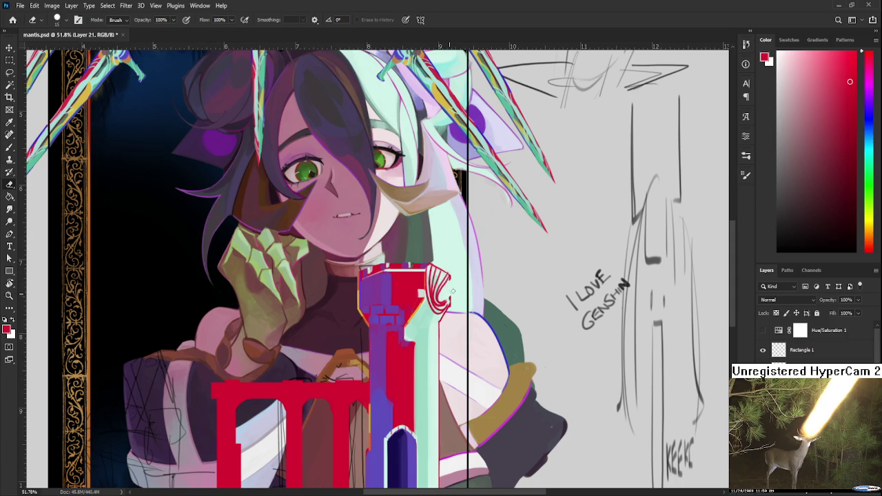
{"action": "key", "text": "b"}
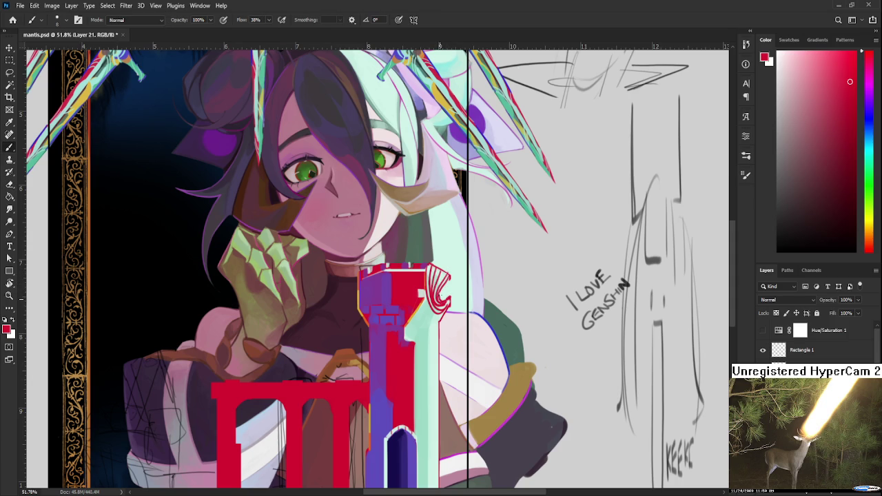
{"action": "key", "text": "e"}
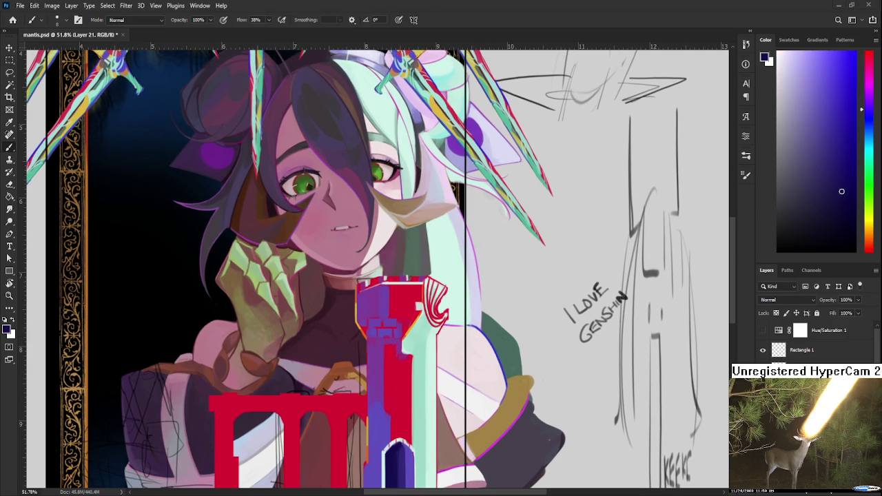
{"action": "scroll", "coordinate": [459, 330], "scroll_direction": "up", "scroll_amount": 2}
Step: Add a dark navy touch inside the red curl at the tower's top
{"action": "mouse_move", "coordinate": [432, 295]}
{"action": "left_mouse_down"}
{"action": "mouse_move", "coordinate": [430, 308]}
{"action": "mouse_move", "coordinate": [440, 278]}
{"action": "mouse_move", "coordinate": [438, 307]}
{"action": "left_mouse_up"}
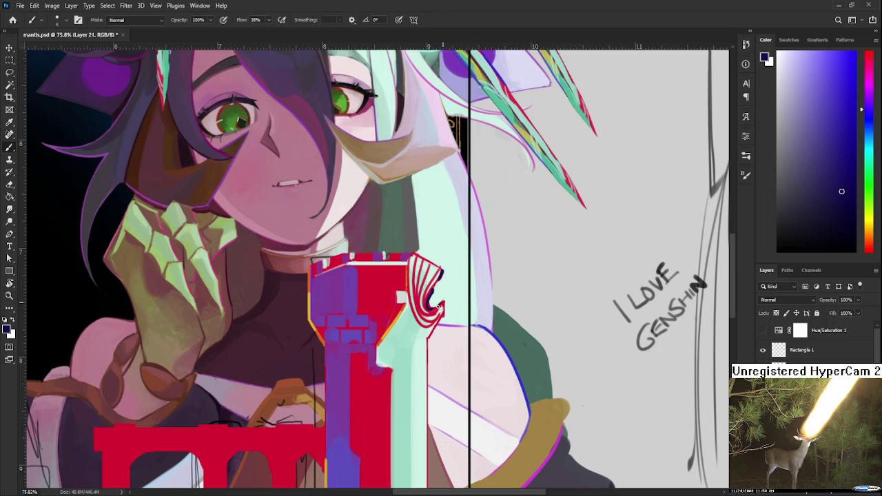
{"action": "key", "text": "e"}
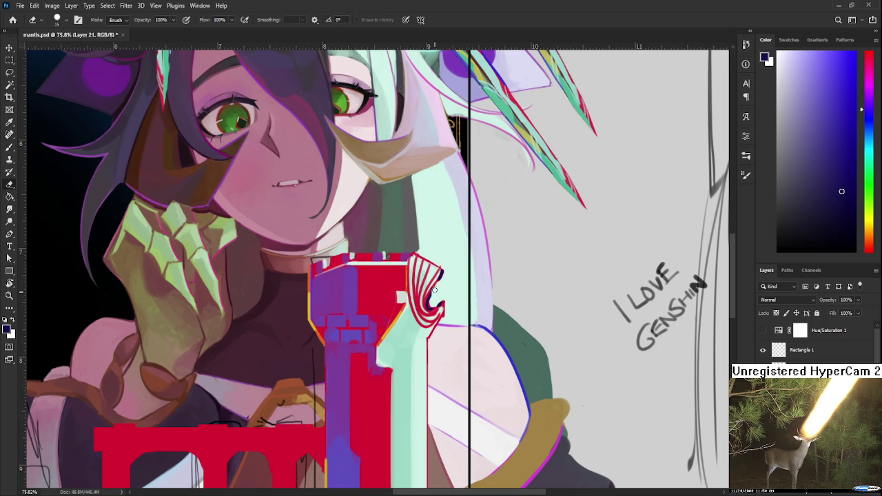
{"action": "mouse_move", "coordinate": [433, 301]}
{"action": "left_mouse_down"}
{"action": "mouse_move", "coordinate": [439, 290]}
{"action": "mouse_move", "coordinate": [415, 231]}
{"action": "left_mouse_up"}
{"action": "key", "text": "b"}
Step: Sample the tower's red and paint short and long curving red strokes down the column
{"action": "left_click", "coordinate": [409, 296], "text": "alt"}
{"action": "left_click_drag", "start_coordinate": [424, 284], "coordinate": [431, 416]}
{"action": "key", "text": "ctrl+z"}
{"action": "left_click_drag", "start_coordinate": [438, 306], "coordinate": [442, 328]}
{"action": "mouse_move", "coordinate": [428, 289]}
{"action": "left_mouse_down"}
{"action": "mouse_move", "coordinate": [421, 384]}
{"action": "mouse_move", "coordinate": [442, 416]}
{"action": "mouse_move", "coordinate": [426, 376]}
{"action": "mouse_move", "coordinate": [423, 338]}
{"action": "mouse_move", "coordinate": [434, 318]}
{"action": "mouse_move", "coordinate": [437, 376]}
{"action": "mouse_move", "coordinate": [436, 345]}
{"action": "left_mouse_up"}
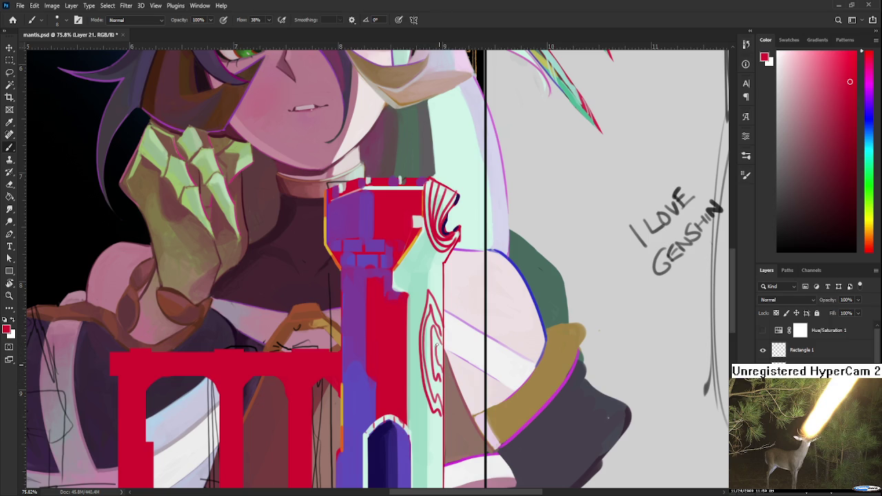
Step: Draw several curving red swirl lines and a small curl on the lower purple column
{"action": "scroll", "coordinate": [427, 367], "scroll_direction": "down", "scroll_amount": 2}
{"action": "scroll", "coordinate": [427, 369], "scroll_direction": "down", "scroll_amount": 1}
{"action": "scroll", "coordinate": [428, 370], "scroll_direction": "down", "scroll_amount": 1}
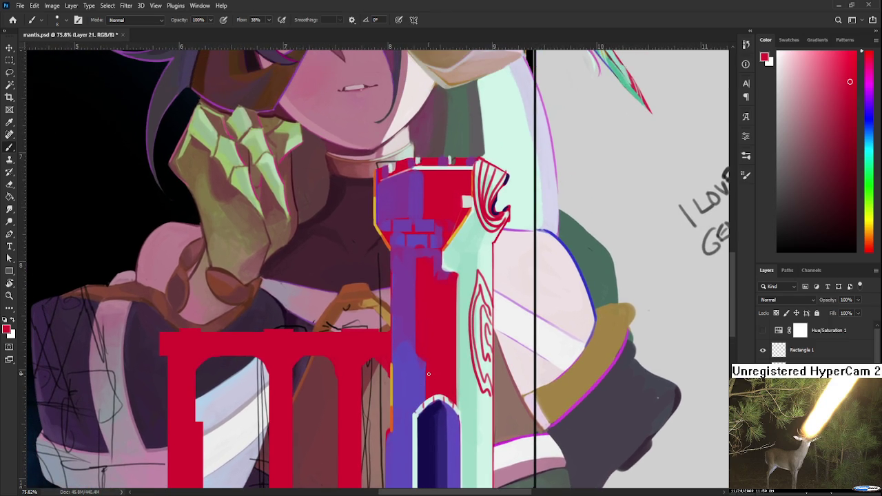
{"action": "scroll", "coordinate": [429, 372], "scroll_direction": "down", "scroll_amount": 1}
{"action": "scroll", "coordinate": [428, 373], "scroll_direction": "down", "scroll_amount": 2}
{"action": "scroll", "coordinate": [441, 365], "scroll_direction": "up", "scroll_amount": 2}
{"action": "scroll", "coordinate": [460, 353], "scroll_direction": "up", "scroll_amount": 2}
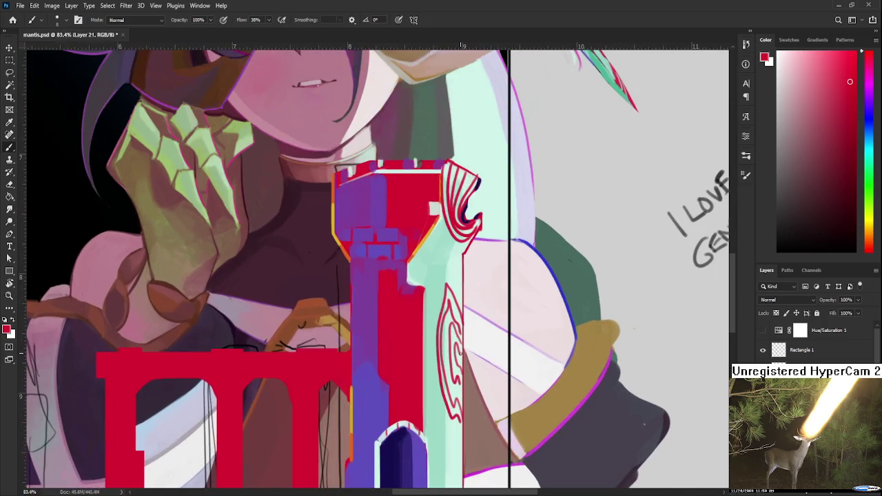
{"action": "left_click_drag", "start_coordinate": [384, 350], "coordinate": [393, 291]}
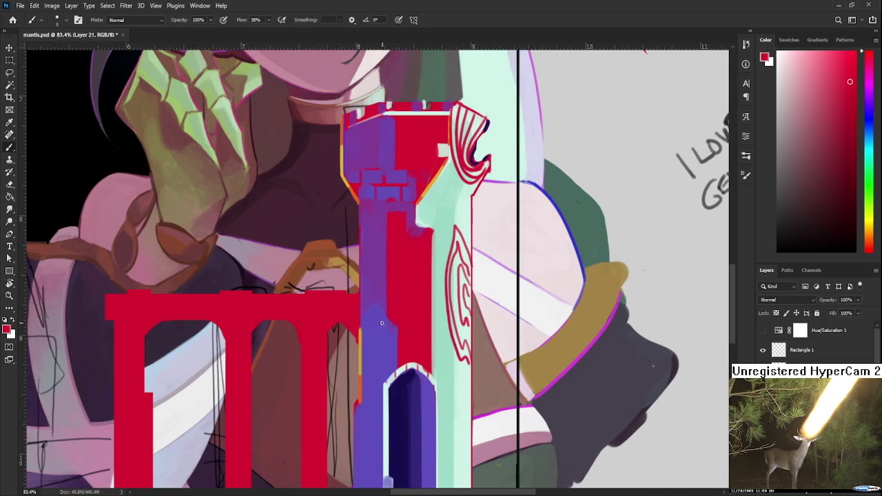
{"action": "left_click_drag", "start_coordinate": [361, 324], "coordinate": [386, 290]}
{"action": "left_click_drag", "start_coordinate": [397, 328], "coordinate": [366, 389]}
{"action": "mouse_move", "coordinate": [387, 295]}
{"action": "left_mouse_down"}
{"action": "mouse_move", "coordinate": [365, 377]}
{"action": "mouse_move", "coordinate": [366, 345]}
{"action": "mouse_move", "coordinate": [368, 357]}
{"action": "left_mouse_up"}
{"action": "left_click_drag", "start_coordinate": [383, 318], "coordinate": [369, 336]}
Step: Trace red swirl lines along the purple column's left edge down to its base
{"action": "scroll", "coordinate": [367, 324], "scroll_direction": "down", "scroll_amount": 5}
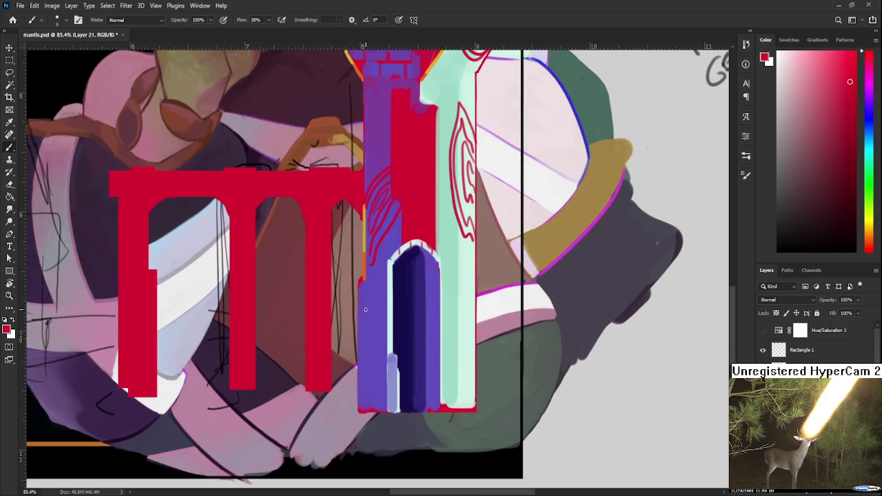
{"action": "left_click_drag", "start_coordinate": [363, 283], "coordinate": [371, 408]}
{"action": "left_click_drag", "start_coordinate": [361, 303], "coordinate": [367, 405]}
{"action": "left_click_drag", "start_coordinate": [358, 309], "coordinate": [364, 404]}
{"action": "left_click_drag", "start_coordinate": [361, 358], "coordinate": [365, 404]}
{"action": "left_click_drag", "start_coordinate": [366, 280], "coordinate": [379, 408]}
Step: Paint red over parts of the purple area and down the tower's left edge
{"action": "left_click_drag", "start_coordinate": [388, 190], "coordinate": [369, 422]}
{"action": "left_click_drag", "start_coordinate": [348, 325], "coordinate": [365, 360]}
{"action": "left_click_drag", "start_coordinate": [349, 310], "coordinate": [367, 347]}
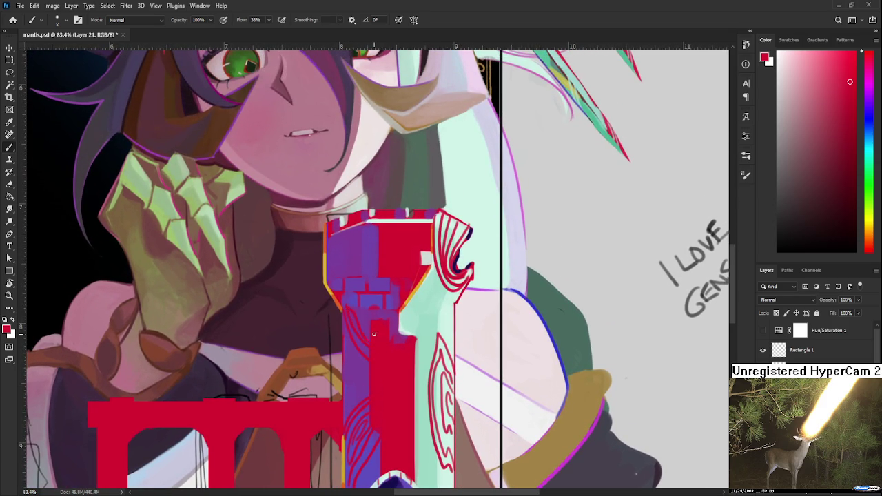
{"action": "left_click_drag", "start_coordinate": [342, 237], "coordinate": [329, 393]}
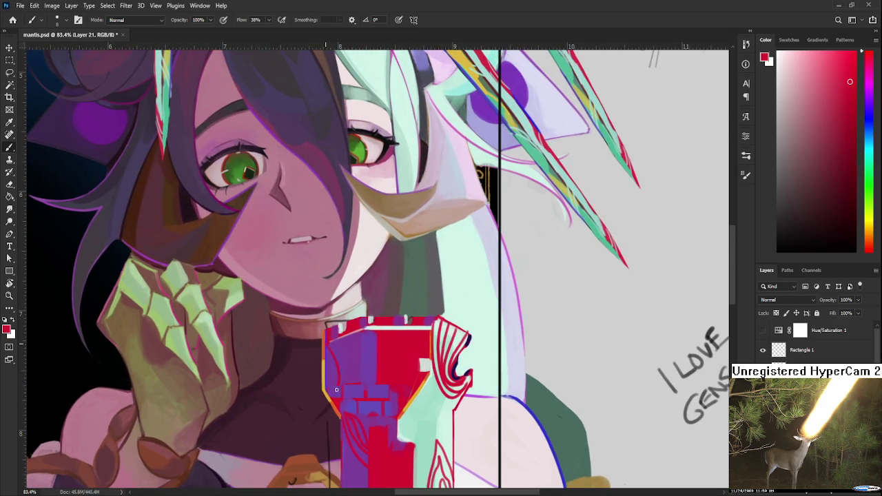
{"action": "left_click_drag", "start_coordinate": [328, 353], "coordinate": [328, 390]}
{"action": "scroll", "coordinate": [399, 306], "scroll_direction": "down", "scroll_amount": 2}
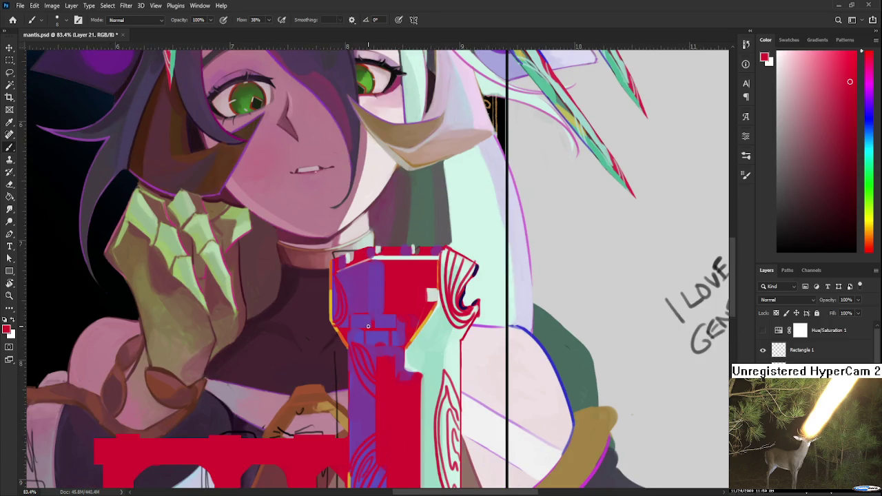
{"action": "scroll", "coordinate": [399, 307], "scroll_direction": "down", "scroll_amount": 2}
{"action": "scroll", "coordinate": [399, 307], "scroll_direction": "down", "scroll_amount": 2}
{"action": "scroll", "coordinate": [400, 307], "scroll_direction": "down", "scroll_amount": 1}
{"action": "scroll", "coordinate": [399, 306], "scroll_direction": "down", "scroll_amount": 1}
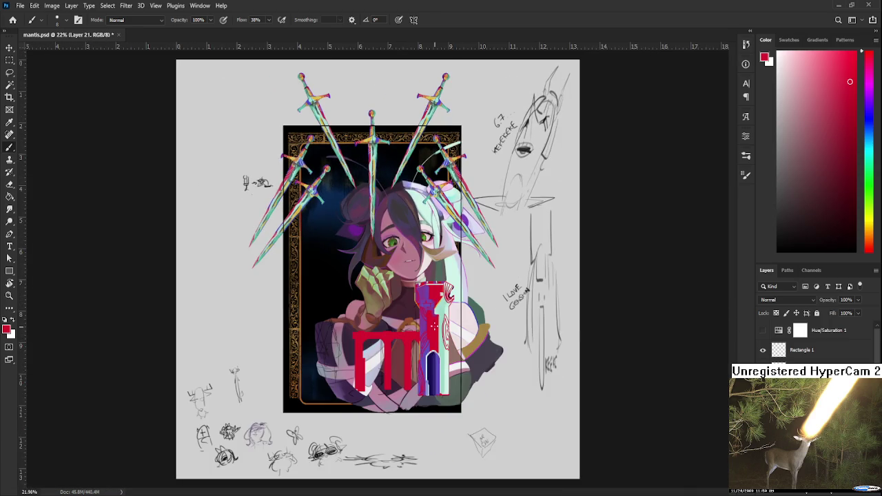
{"action": "scroll", "coordinate": [445, 322], "scroll_direction": "up", "scroll_amount": 1}
{"action": "scroll", "coordinate": [470, 336], "scroll_direction": "up", "scroll_amount": 1}
{"action": "left_click", "coordinate": [770, 333]}
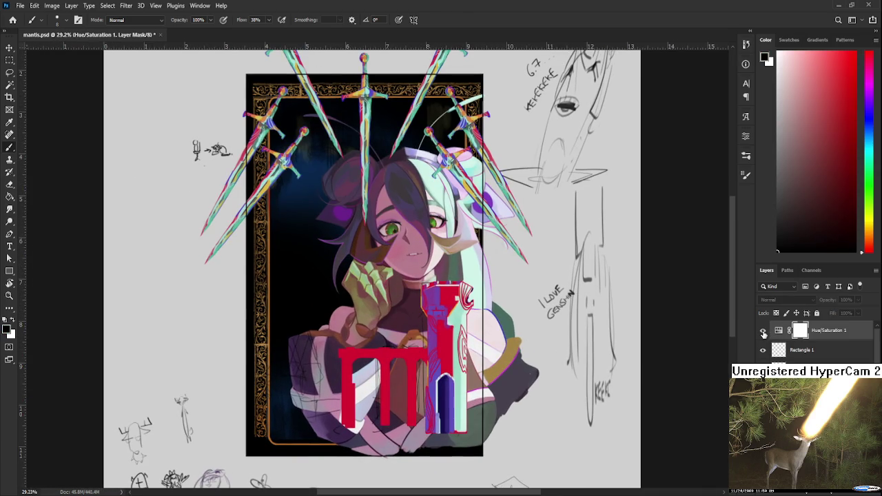
{"action": "left_click", "coordinate": [761, 332]}
{"action": "left_click", "coordinate": [762, 332]}
{"action": "left_click", "coordinate": [762, 331]}
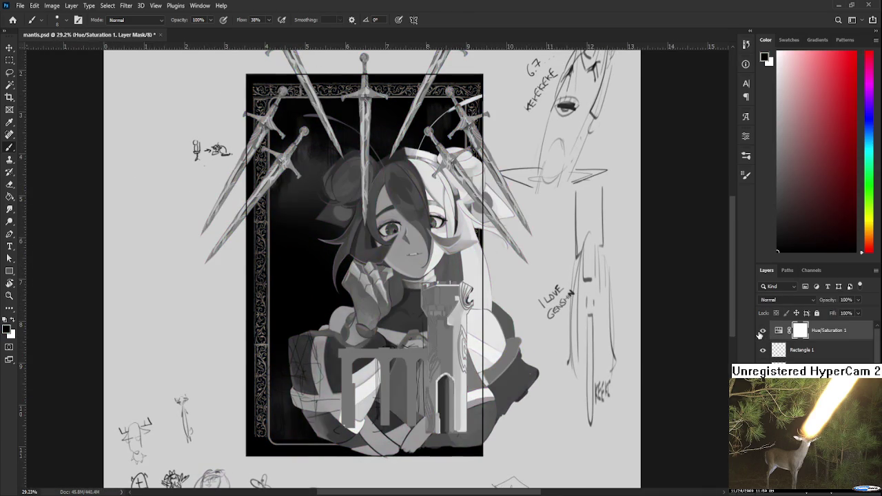
{"action": "left_click", "coordinate": [762, 331]}
{"action": "left_click", "coordinate": [762, 332]}
{"action": "left_click", "coordinate": [762, 331]}
{"action": "scroll", "coordinate": [486, 348], "scroll_direction": "up", "scroll_amount": 2}
{"action": "scroll", "coordinate": [486, 348], "scroll_direction": "up", "scroll_amount": 2}
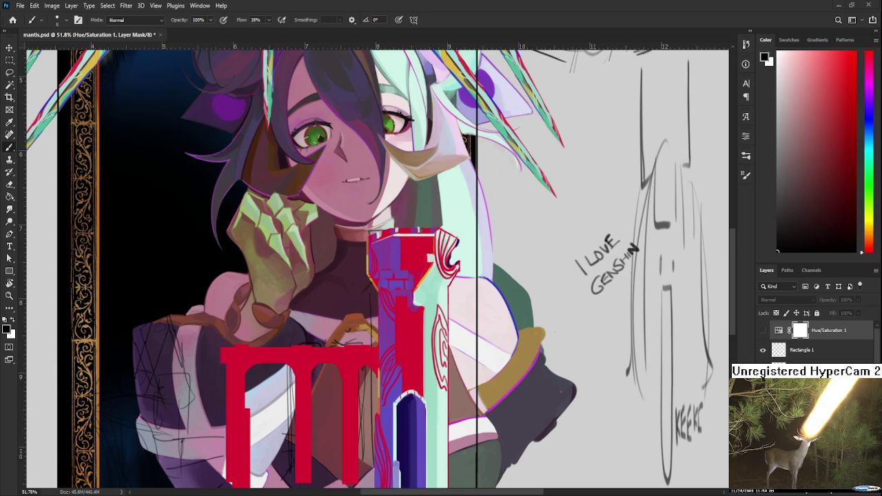
{"action": "scroll", "coordinate": [456, 397], "scroll_direction": "up", "scroll_amount": 1}
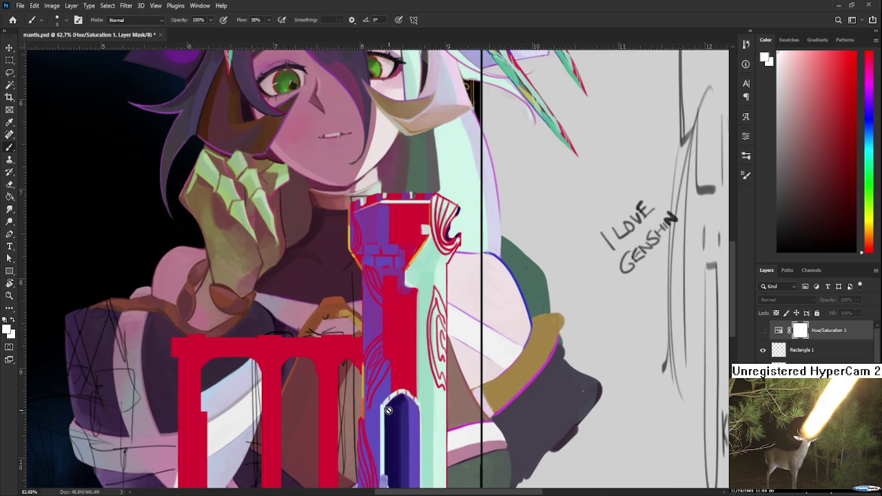
Step: Switch layers and undo/redo to check the tower shapes on Layer 21
{"action": "scroll", "coordinate": [364, 309], "scroll_direction": "up", "scroll_amount": 2}
{"action": "left_click", "coordinate": [364, 310], "text": "alt"}
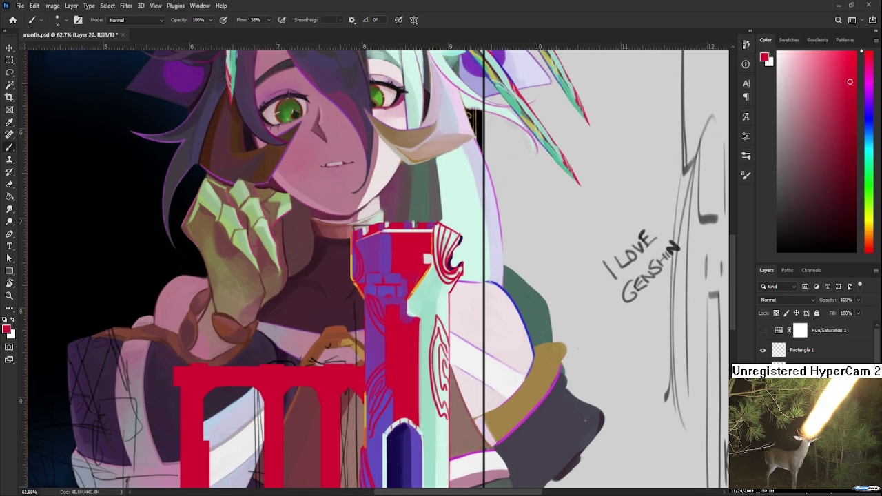
{"action": "key", "text": "ctrl+z"}
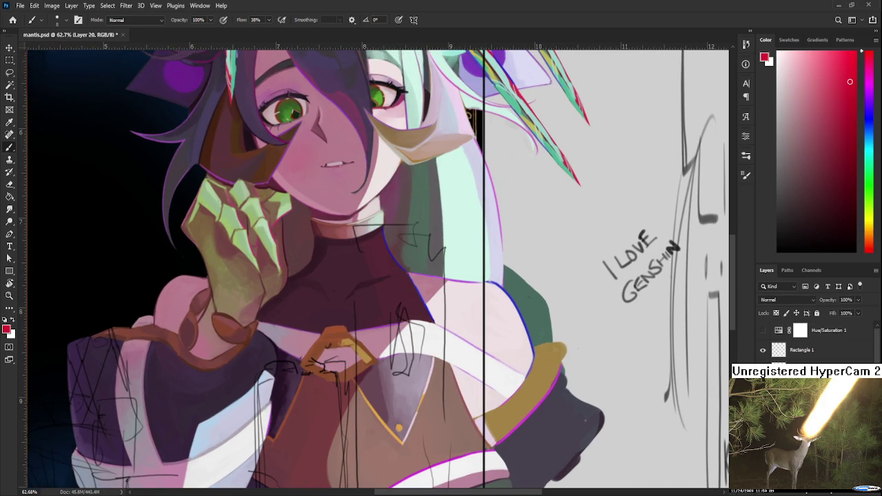
{"action": "key", "text": "ctrl+shift+z"}
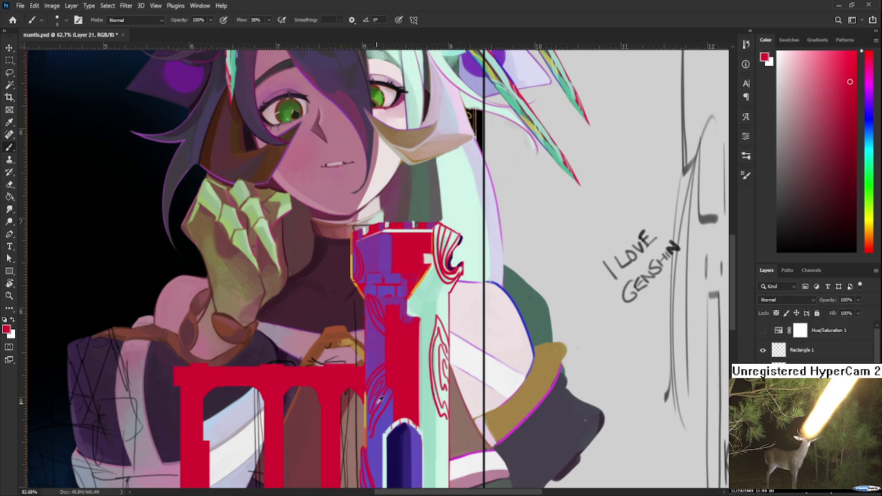
Step: Sample the tower's dark blue and test short dark edge strokes, undoing them
{"action": "left_click", "coordinate": [396, 444], "text": "alt"}
{"action": "mouse_move", "coordinate": [365, 299]}
{"action": "left_mouse_down"}
{"action": "mouse_move", "coordinate": [366, 396]}
{"action": "mouse_move", "coordinate": [364, 296]}
{"action": "left_mouse_up"}
{"action": "key", "text": "ctrl+z"}
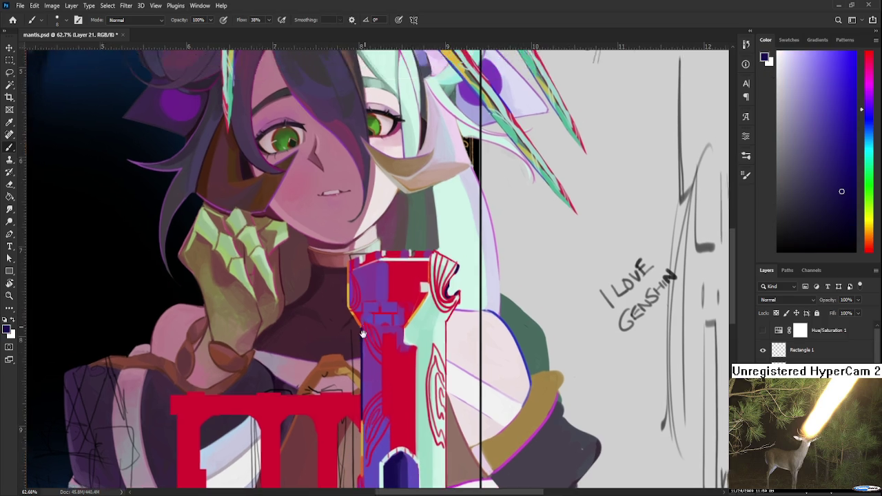
{"action": "scroll", "coordinate": [345, 342], "scroll_direction": "up", "scroll_amount": 3}
{"action": "left_click_drag", "start_coordinate": [345, 347], "coordinate": [345, 351]}
{"action": "key", "text": "ctrl+z"}
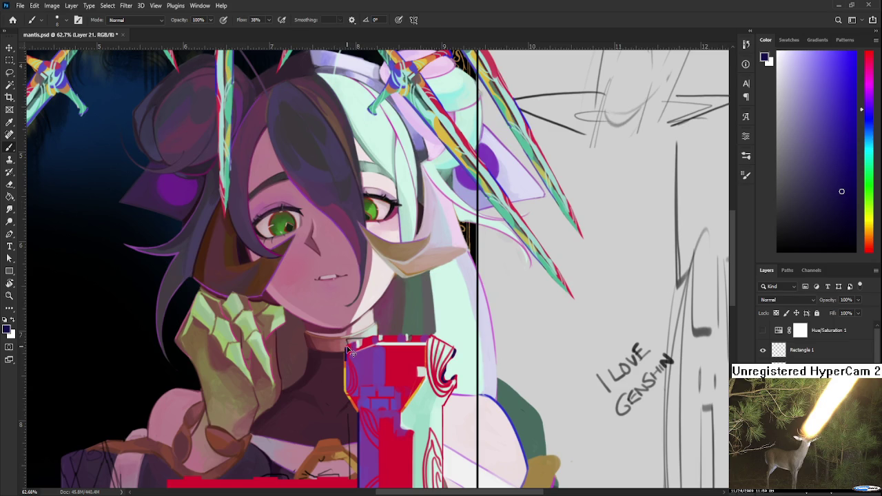
Step: Brush one long dark navy stroke down the purple tower's left edge
{"action": "scroll", "coordinate": [356, 343], "scroll_direction": "down", "scroll_amount": 5}
{"action": "scroll", "coordinate": [357, 341], "scroll_direction": "down", "scroll_amount": 3}
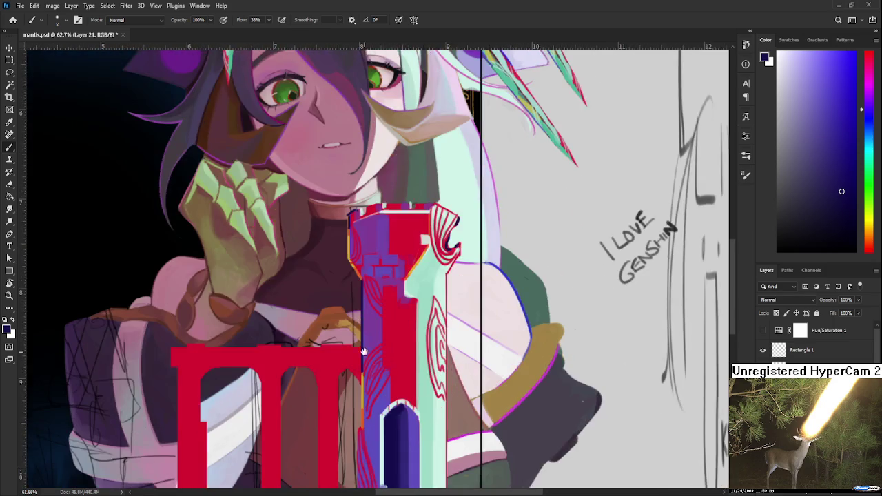
{"action": "scroll", "coordinate": [358, 341], "scroll_direction": "down", "scroll_amount": 2}
{"action": "scroll", "coordinate": [359, 340], "scroll_direction": "down", "scroll_amount": 1}
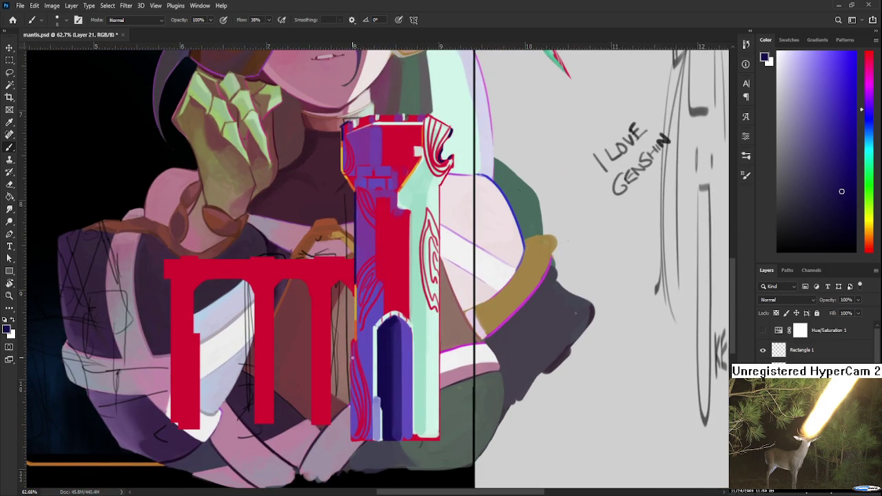
{"action": "scroll", "coordinate": [352, 351], "scroll_direction": "down", "scroll_amount": 2}
{"action": "scroll", "coordinate": [354, 344], "scroll_direction": "up", "scroll_amount": 1}
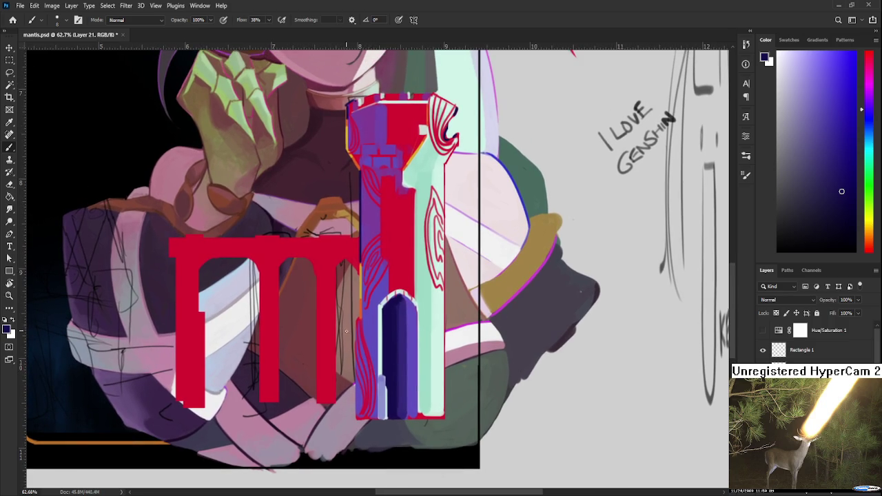
{"action": "left_click_drag", "start_coordinate": [355, 323], "coordinate": [353, 414]}
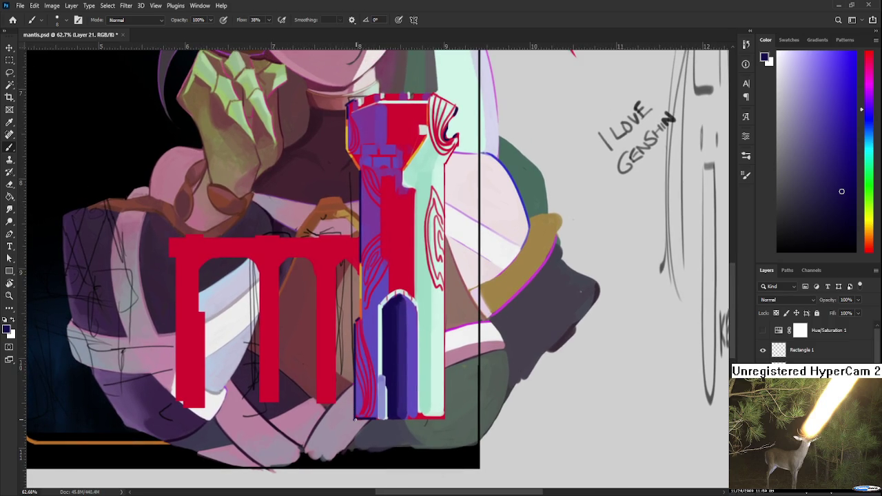